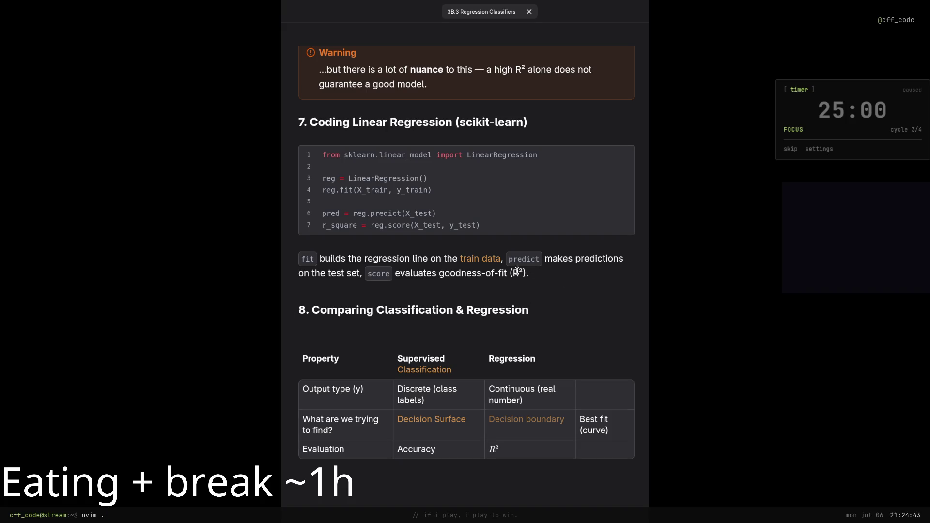
Scroll through the 3B.3 Regression Classifiers notes, then close the notes window with Ctrl+W.
scroll(442, 272, down, 1)
scroll(442, 271, up, 1)
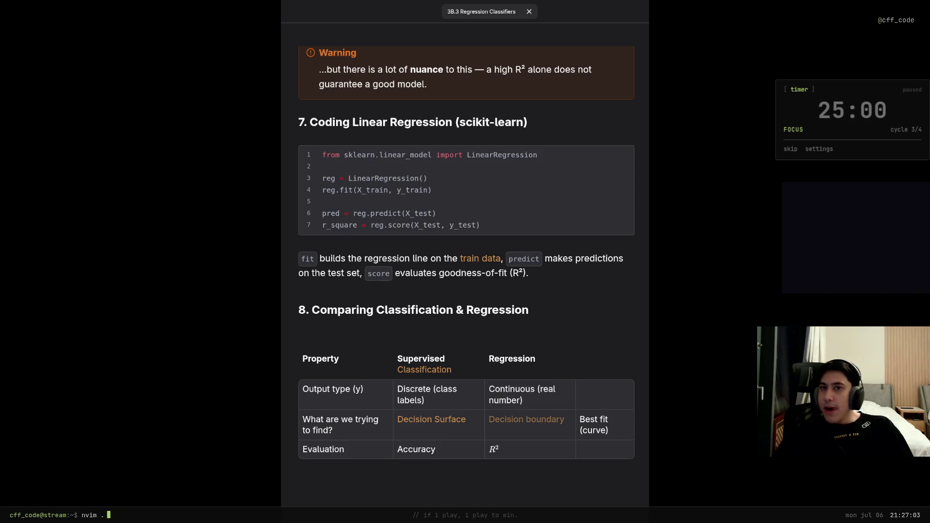
scroll(330, 455, down, 4)
scroll(328, 455, up, 5)
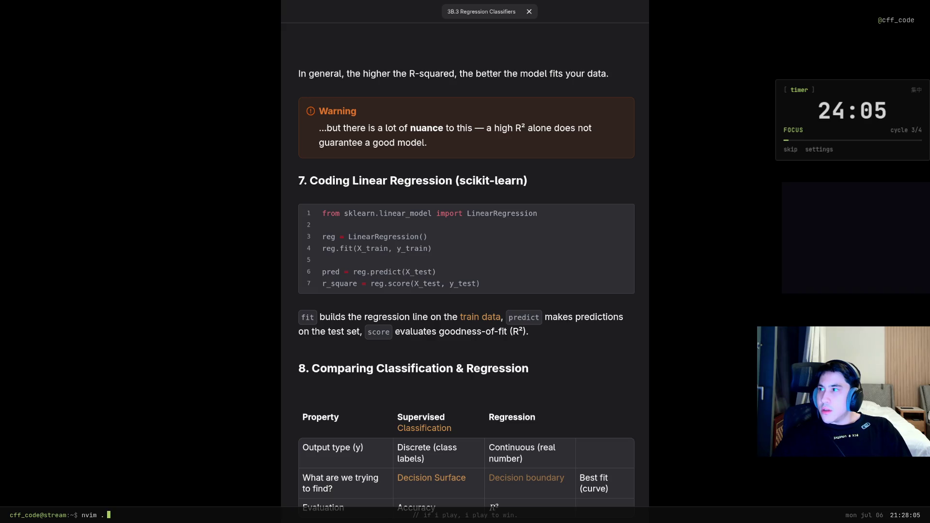
key(ctrl+w)
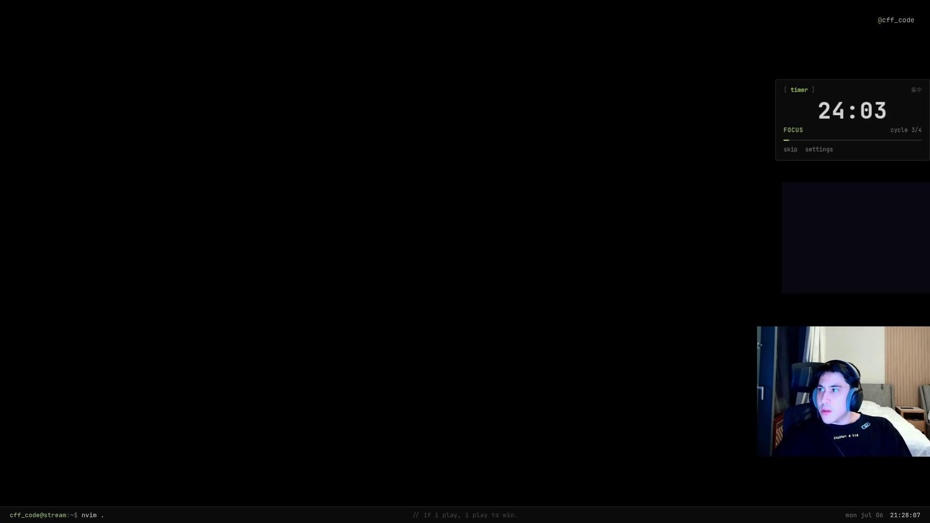
Bring the browser forward, hide the terminal panel, and highlight Question 1's random_state=42 wording.
key(alt+Tab)
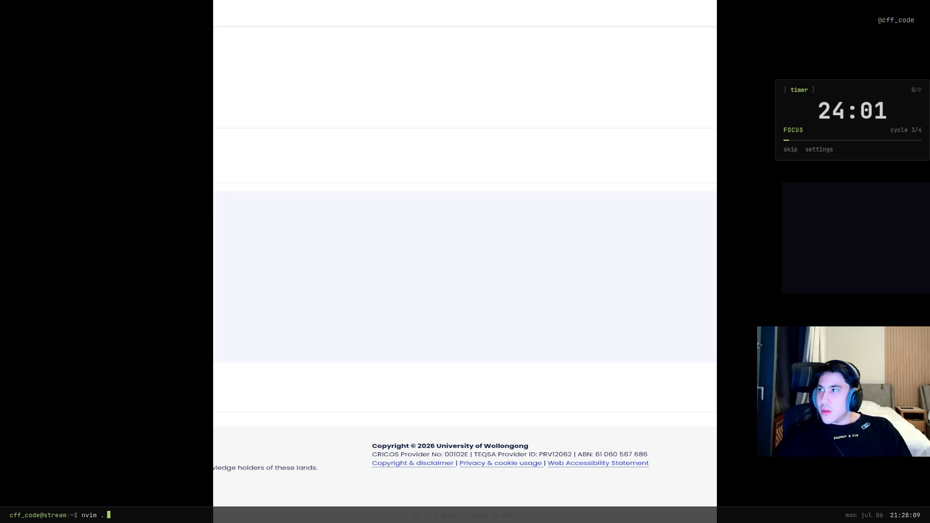
key(ctrl+w)
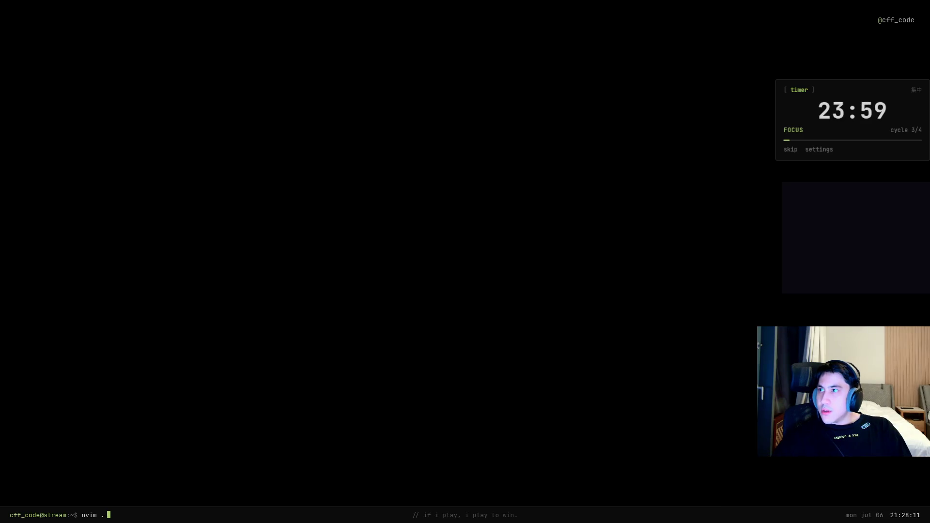
key(alt+Tab)
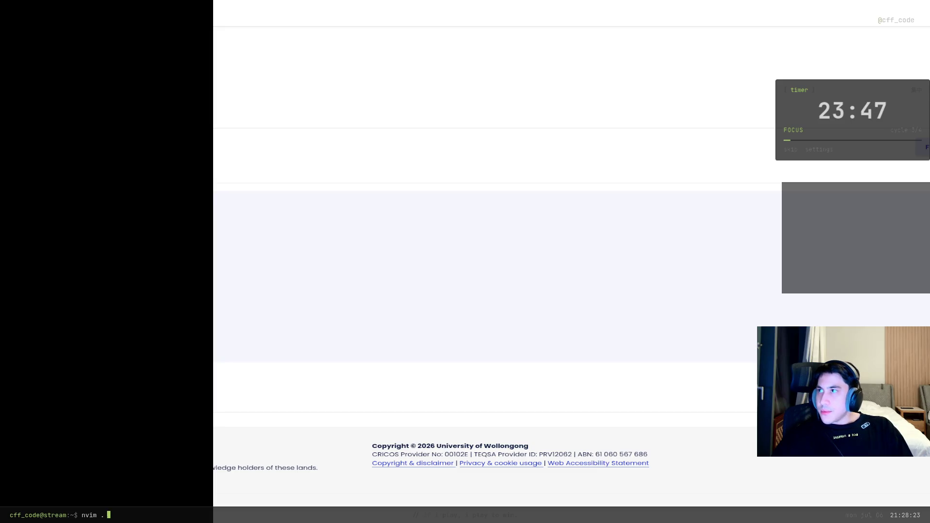
key(F12)
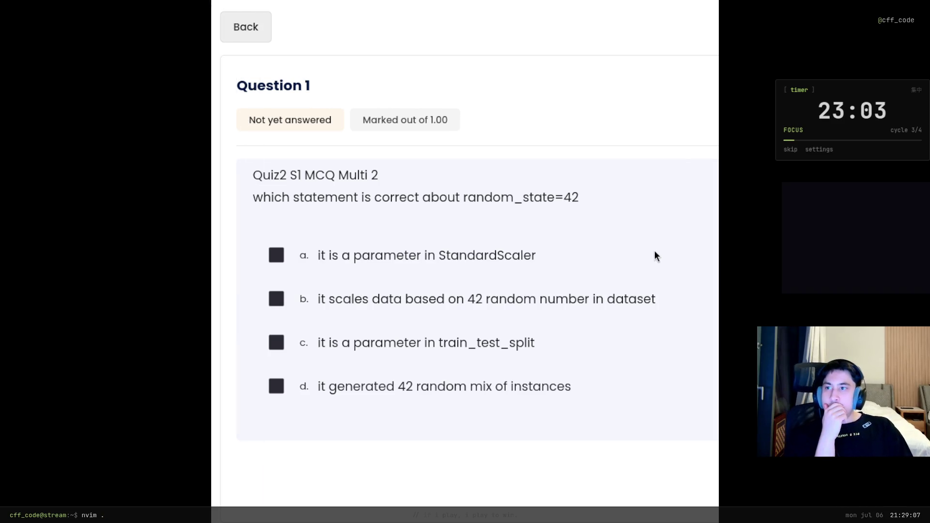
mouse_move(300, 197)
mouse_down()
mouse_move(504, 203)
mouse_move(515, 195)
mouse_up()
Tick option d, 'it generated 42 random mix of instances', on Question 1 and go to Question 2.
click(491, 194)
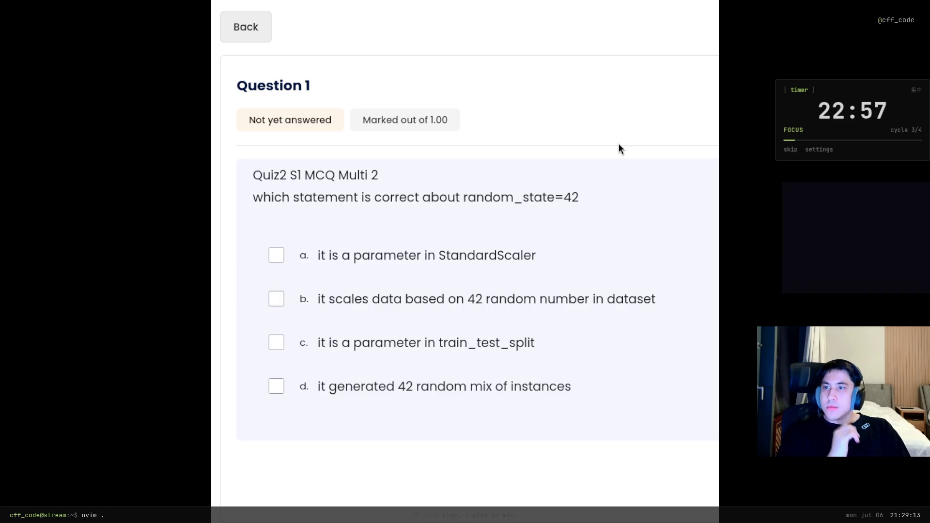
drag(468, 198, 637, 196)
click(537, 192)
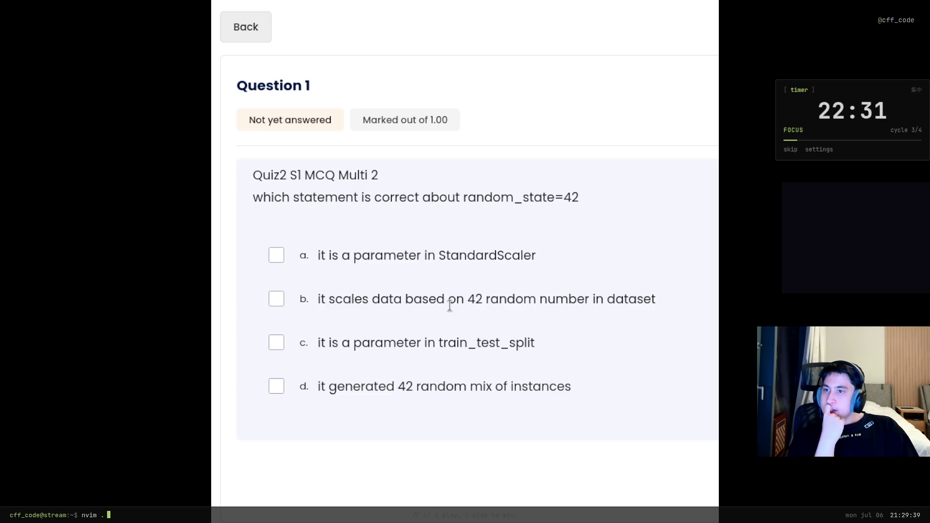
click(400, 386)
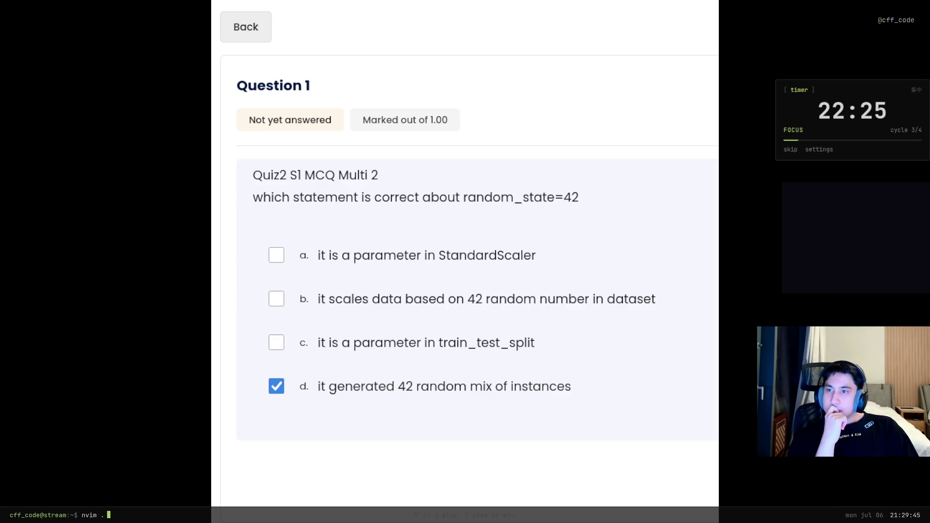
click(475, 488)
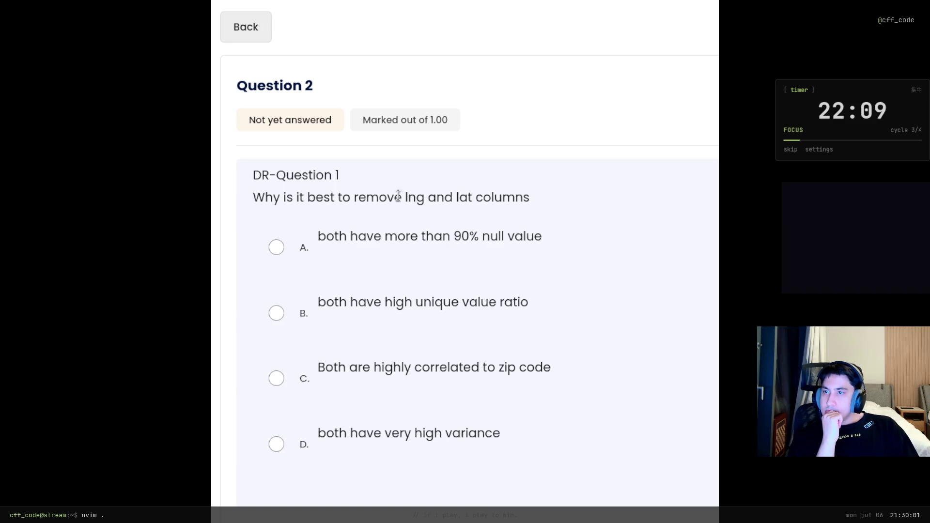
Answer the lng/lat question with option B, 'both have high unique value ratio', and continue to Question 3.
drag(476, 193, 443, 186)
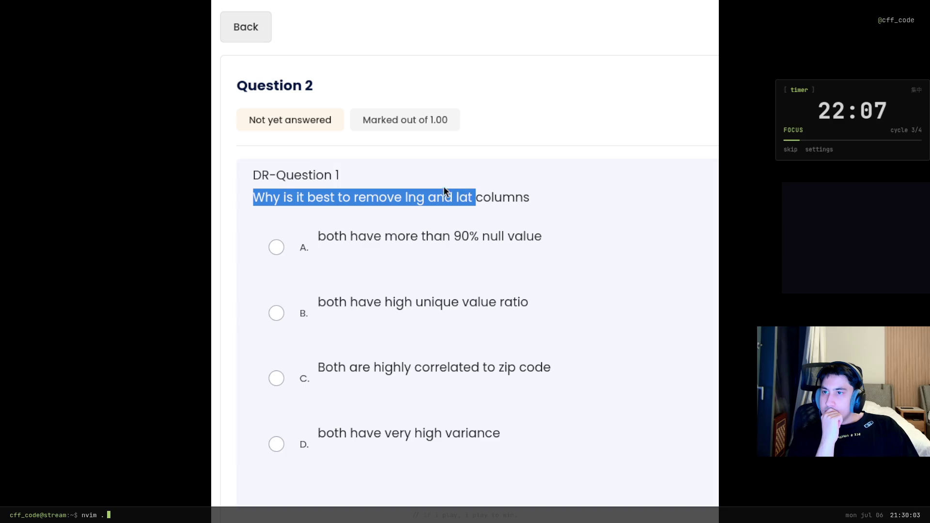
click(443, 190)
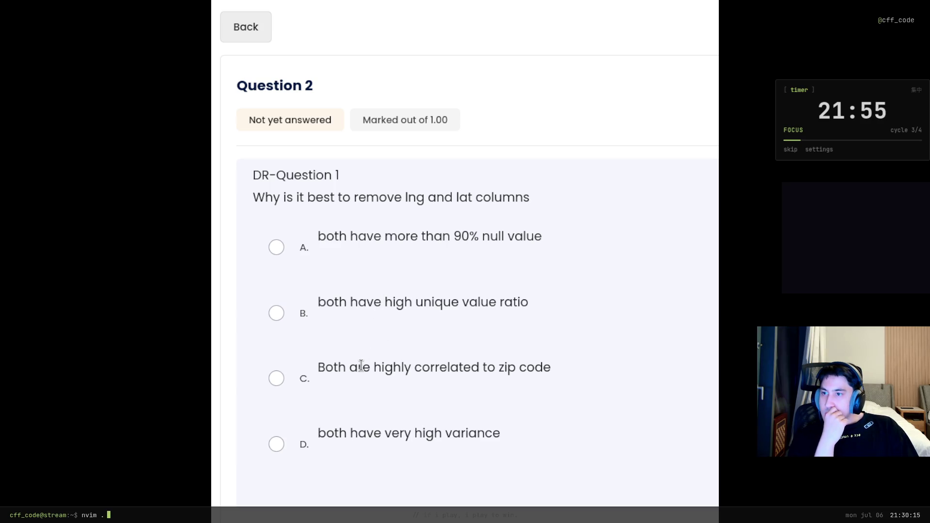
click(368, 436)
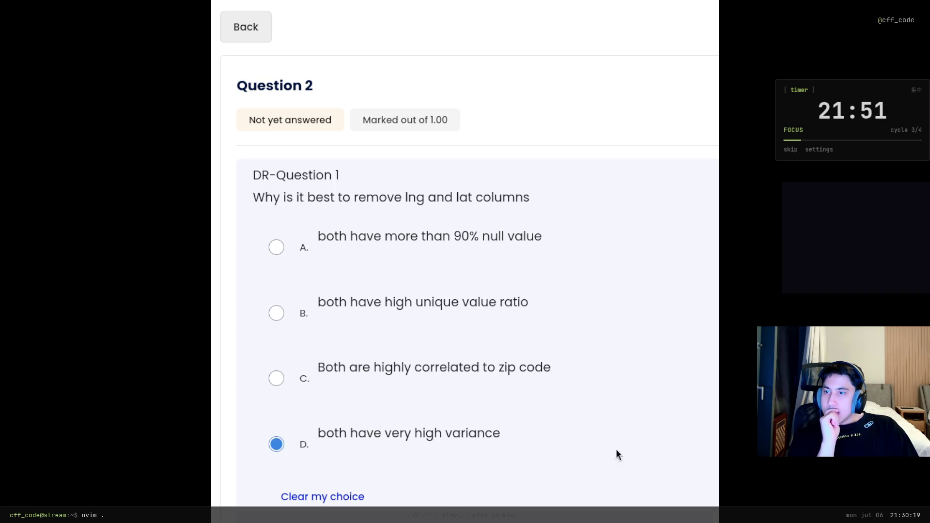
click(366, 307)
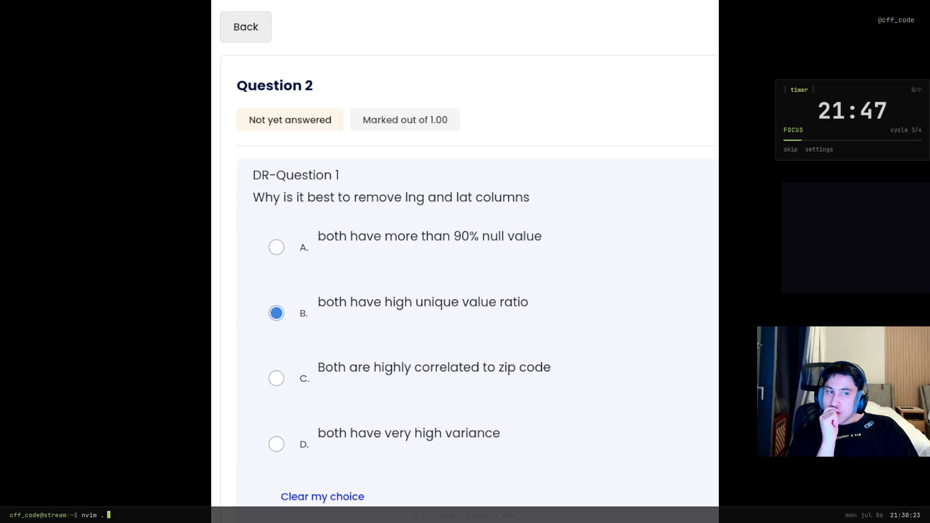
click(474, 505)
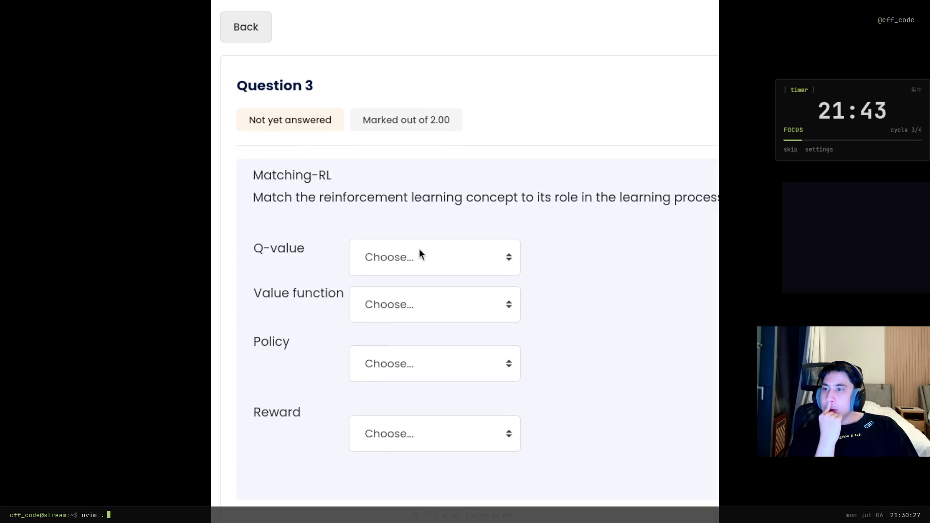
Match Reward to immediate feedback on actions.
click(422, 445)
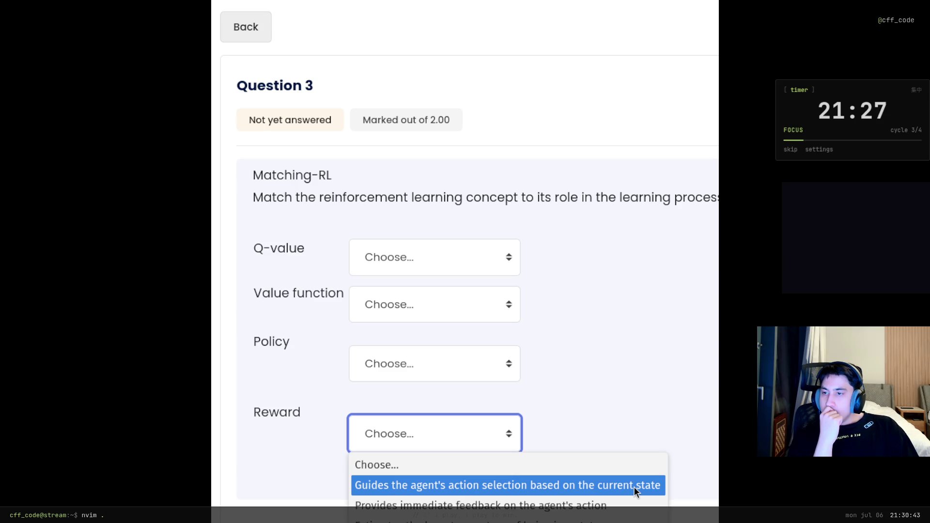
click(635, 487)
click(390, 351)
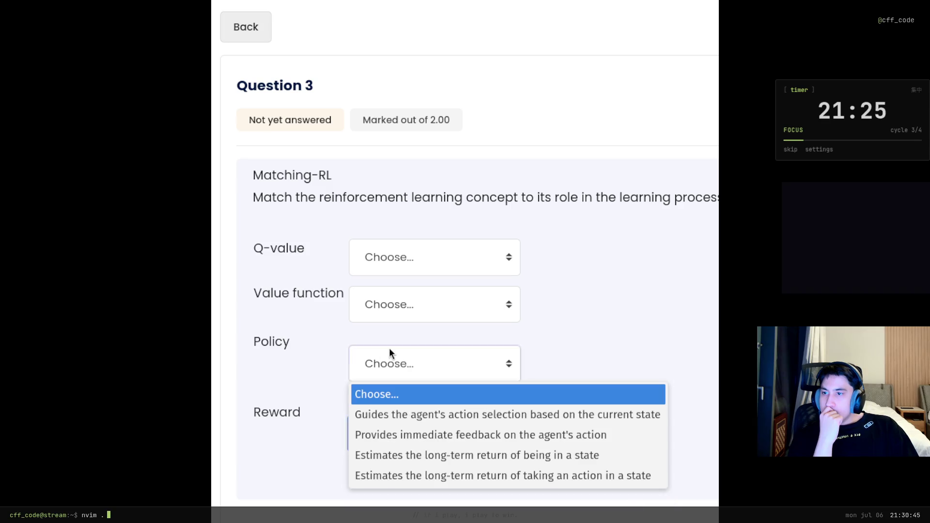
key(Escape)
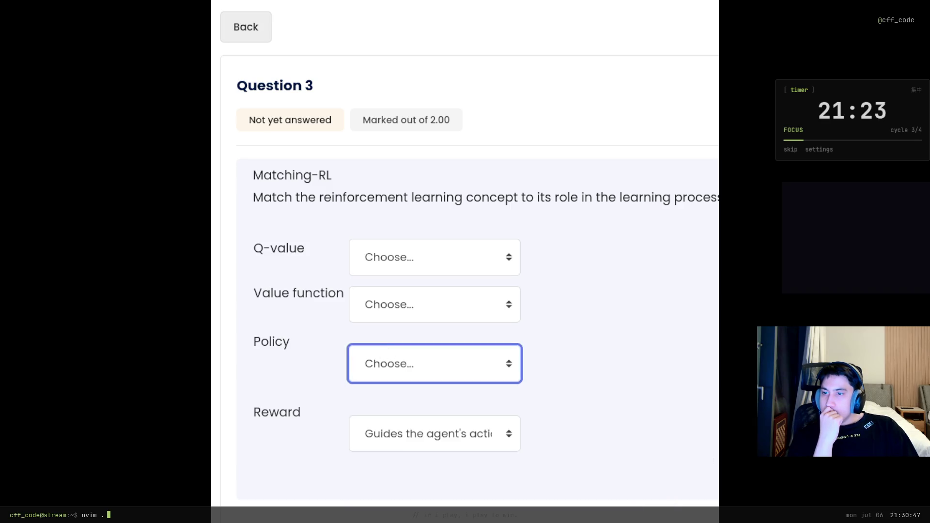
click(453, 434)
click(443, 499)
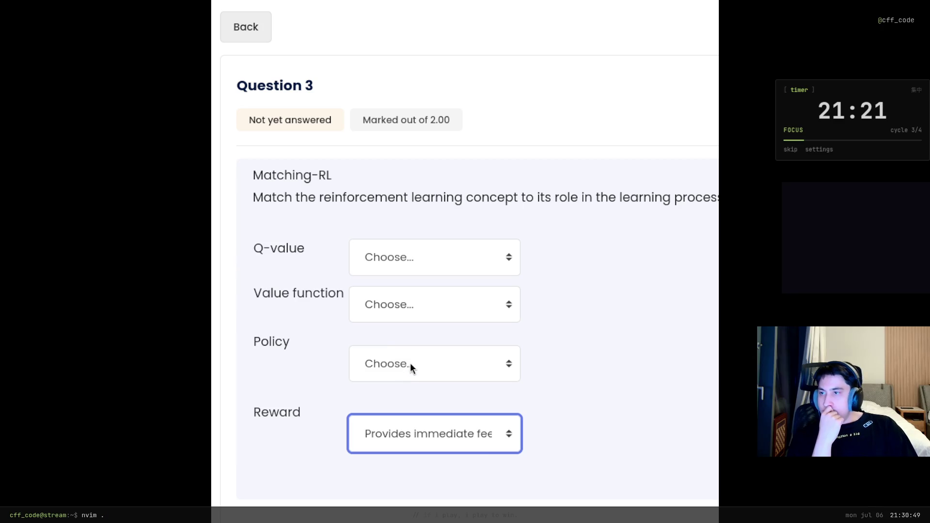
Match Policy to guiding action selection, and Value function and Q-value to long-term return.
click(410, 363)
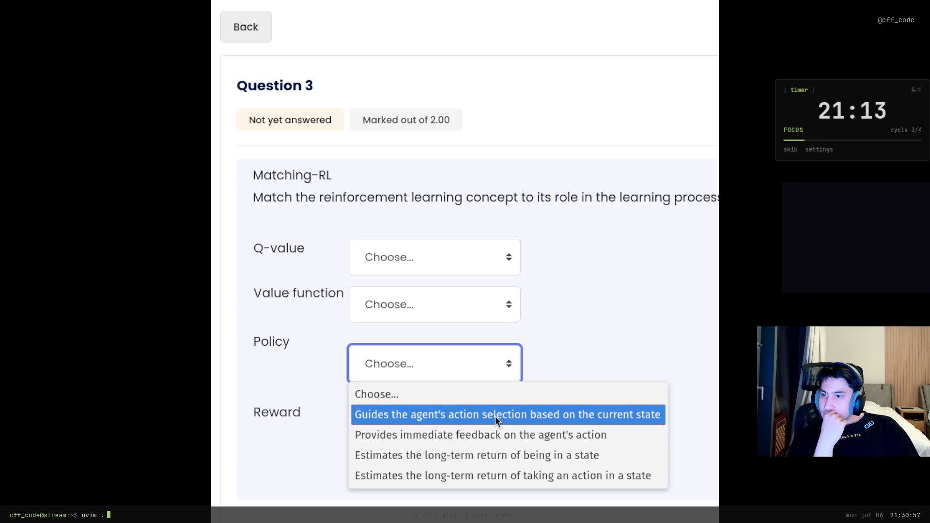
click(495, 416)
click(422, 305)
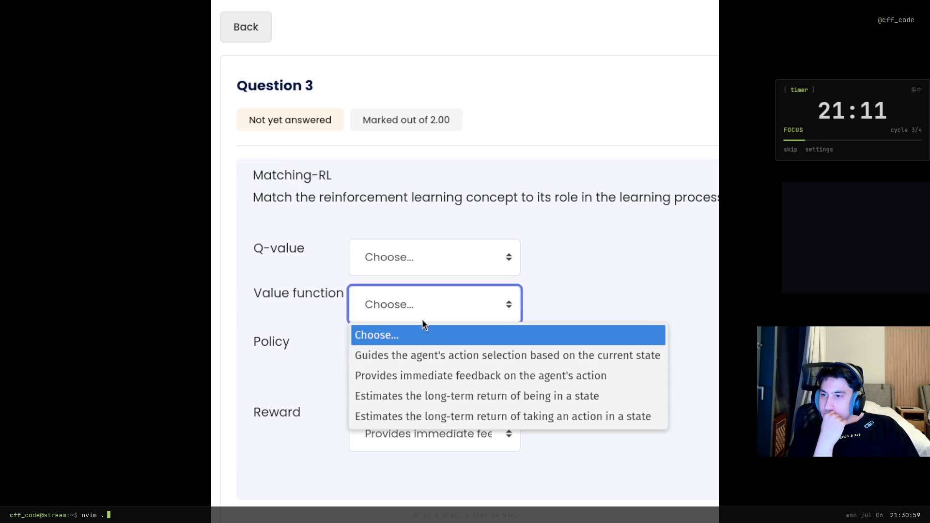
click(433, 418)
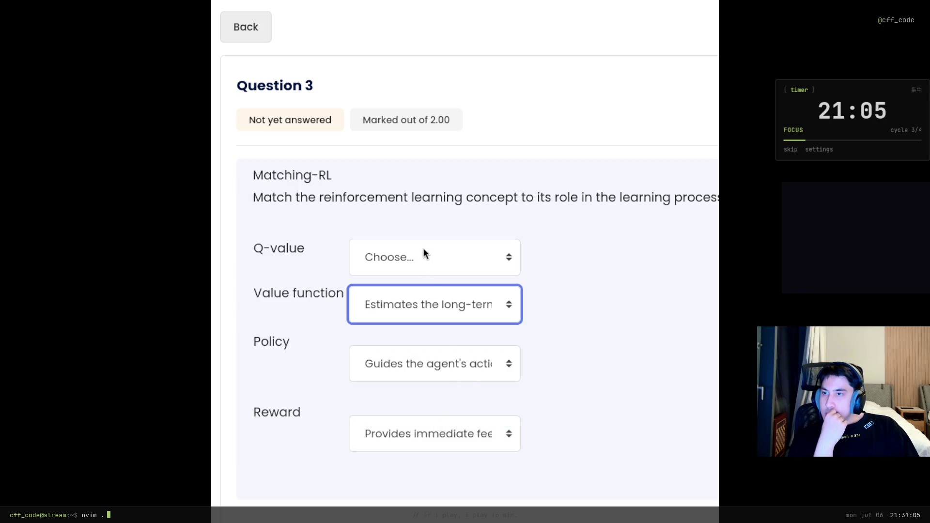
click(423, 249)
click(406, 351)
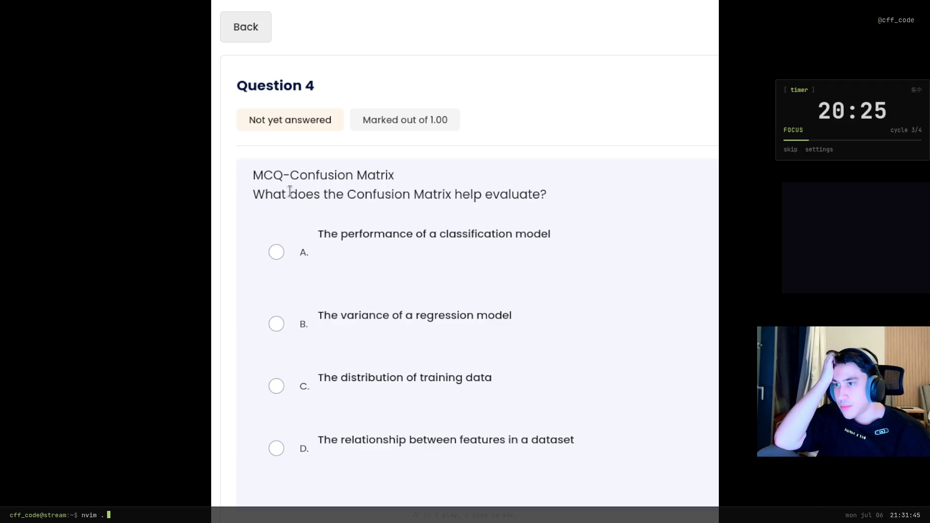
Answer the Confusion Matrix question with 'The distribution of training data', replacing the model-performance choice.
mouse_move(306, 194)
mouse_down()
mouse_move(428, 173)
mouse_move(458, 192)
mouse_up()
click(474, 192)
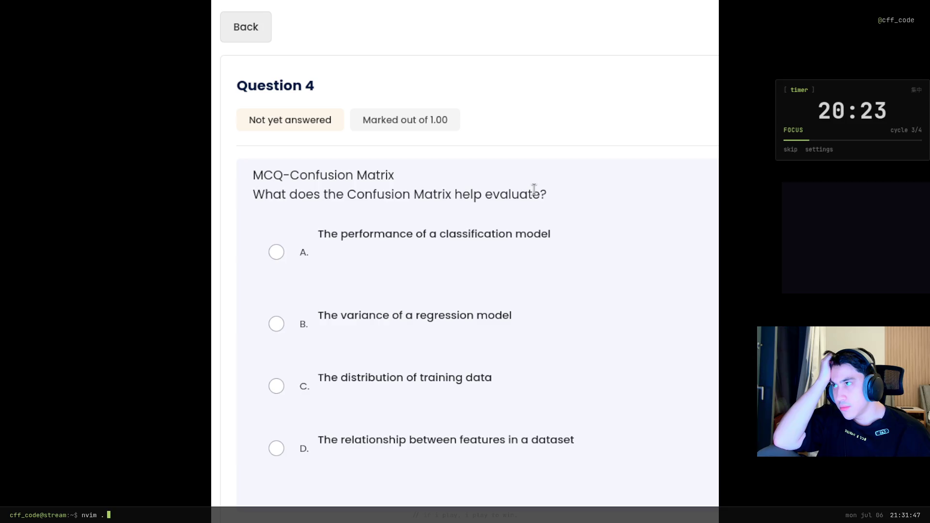
scroll(647, 199, down, 2)
scroll(646, 198, up, 2)
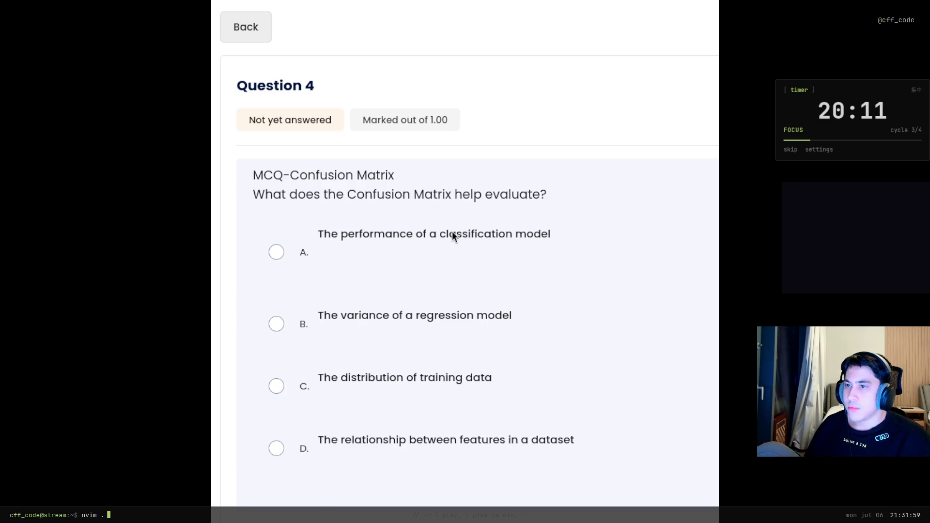
click(453, 233)
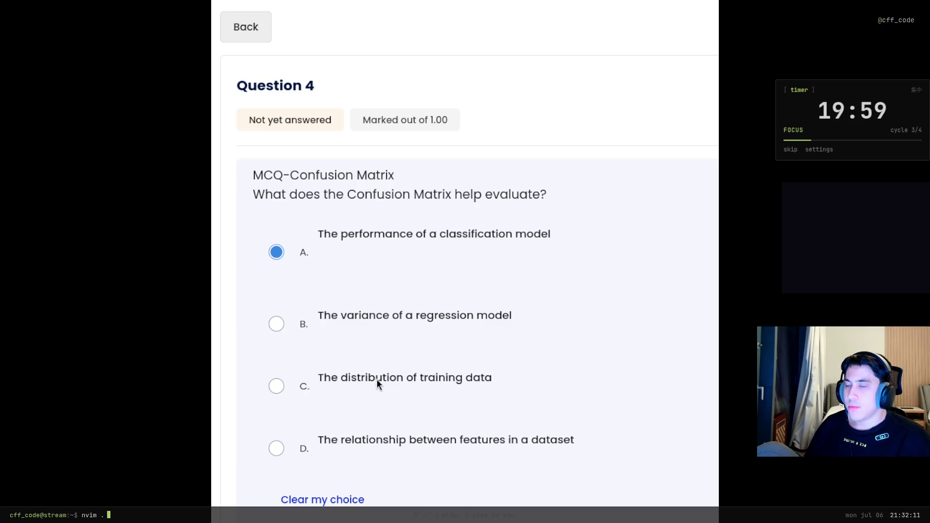
click(376, 379)
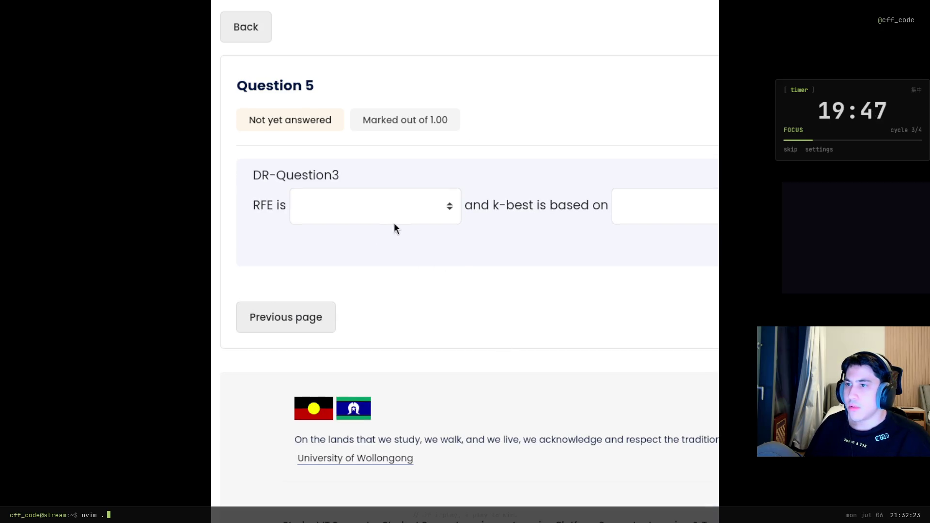
Set the RFE answer to 'A backward elimination model' after checking the k-best options.
click(394, 222)
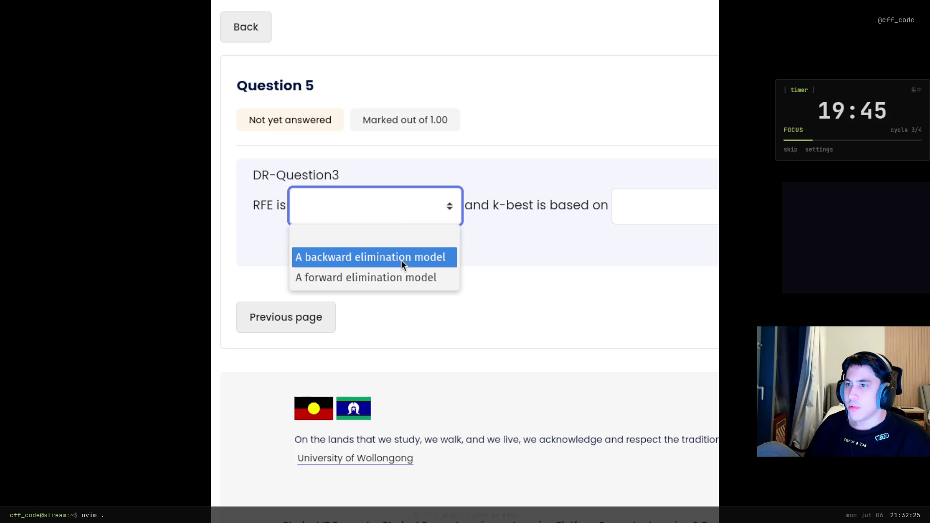
click(563, 265)
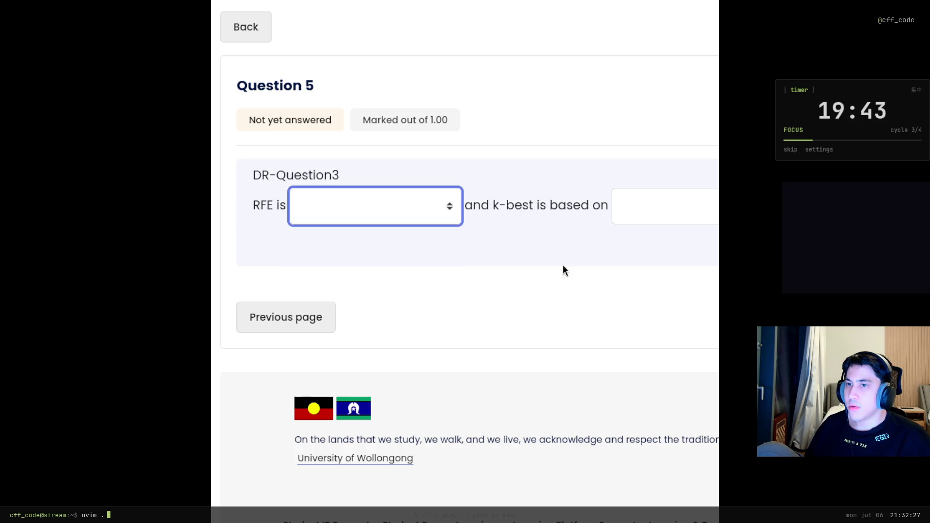
click(664, 206)
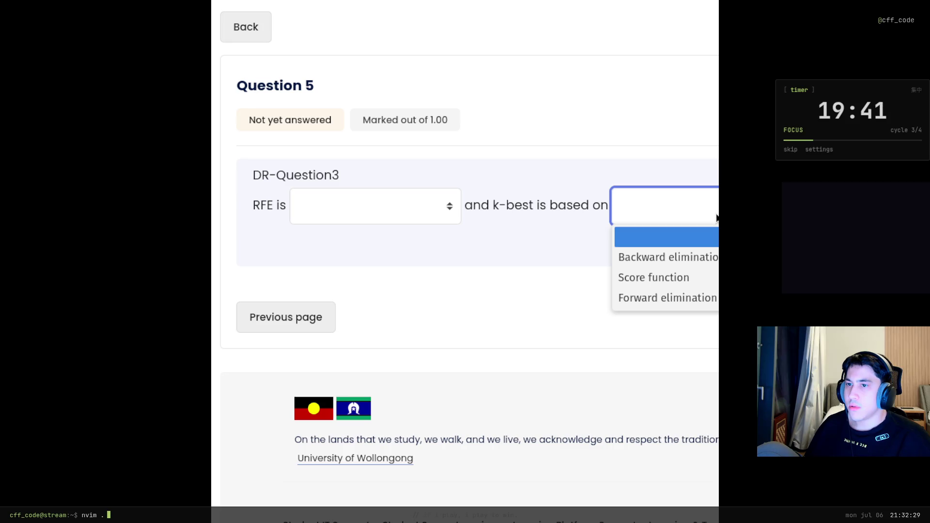
click(653, 229)
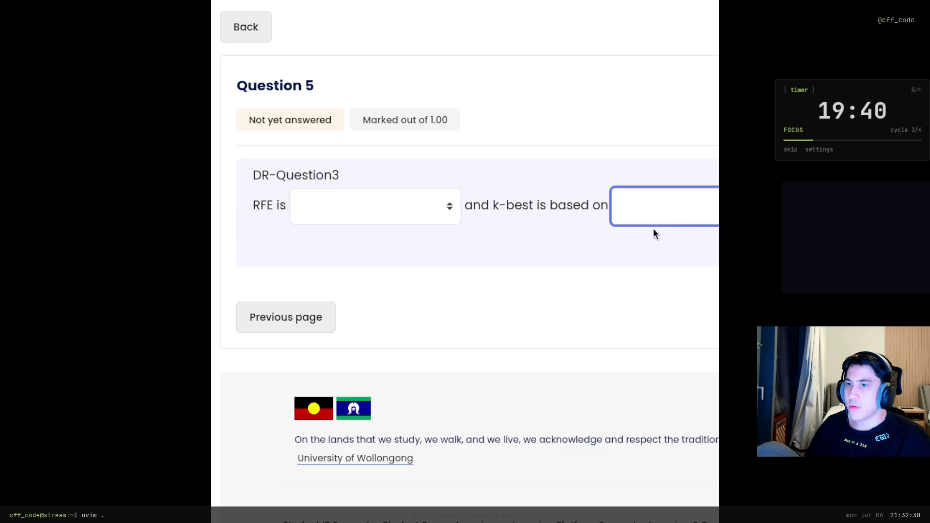
click(597, 240)
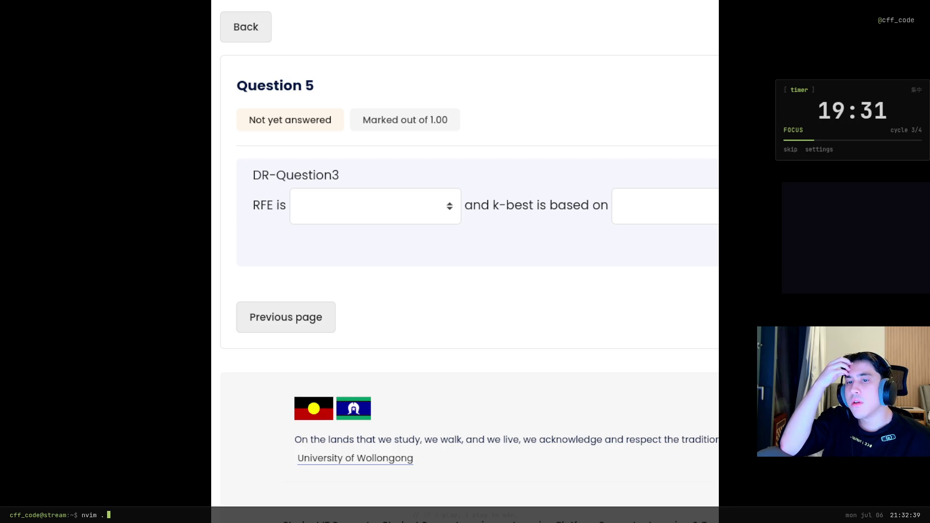
click(678, 206)
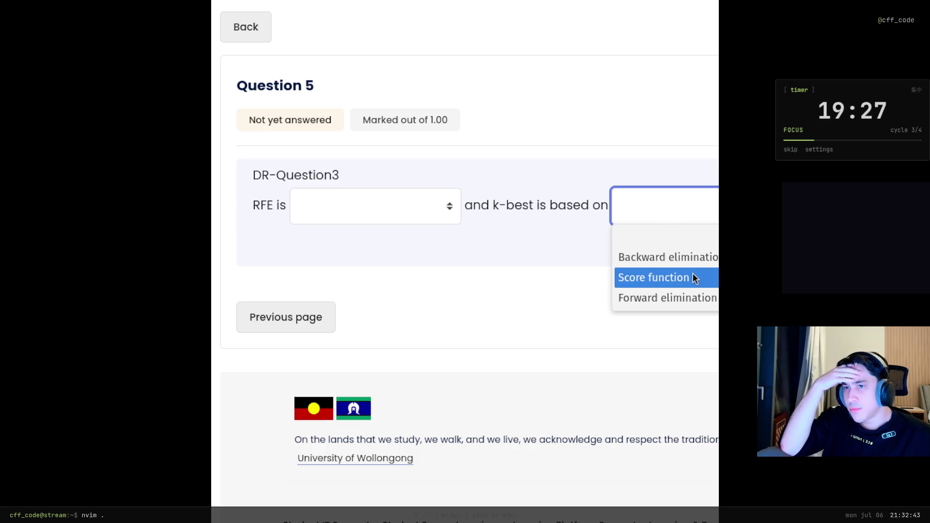
key(Escape)
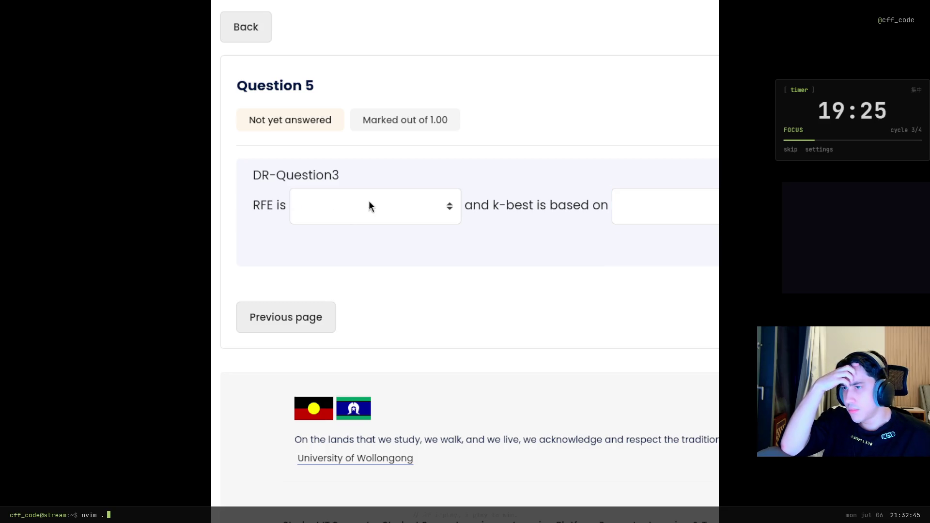
click(371, 206)
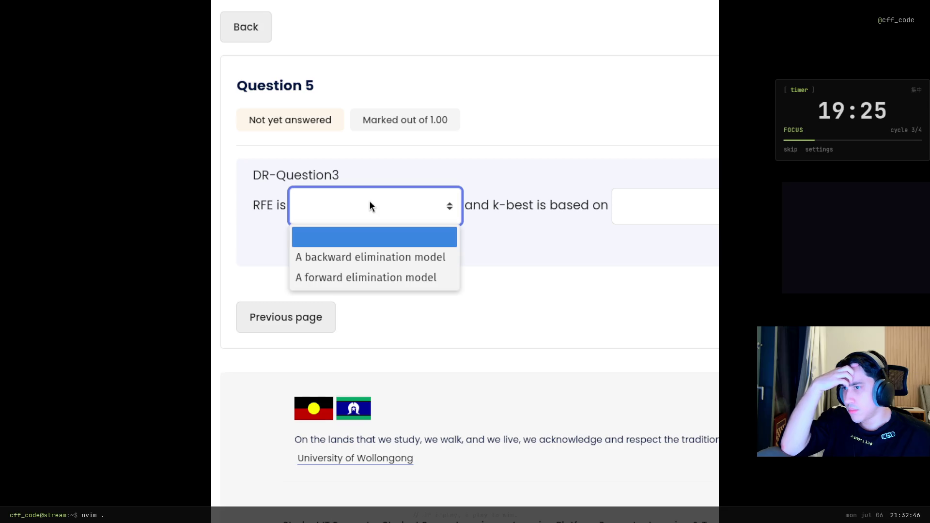
click(417, 257)
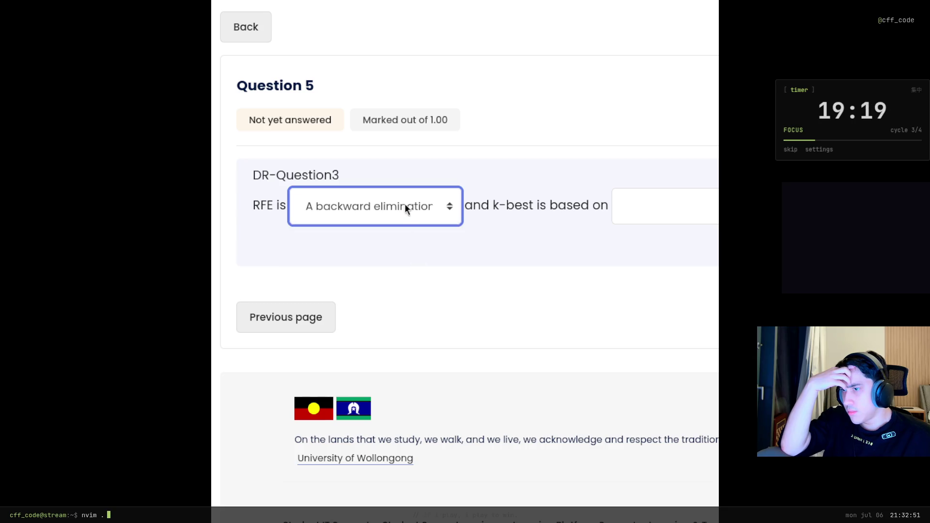
Set k-best's basis to 'Backward elimination' and submit the page for Question 6.
click(400, 216)
click(648, 219)
click(697, 208)
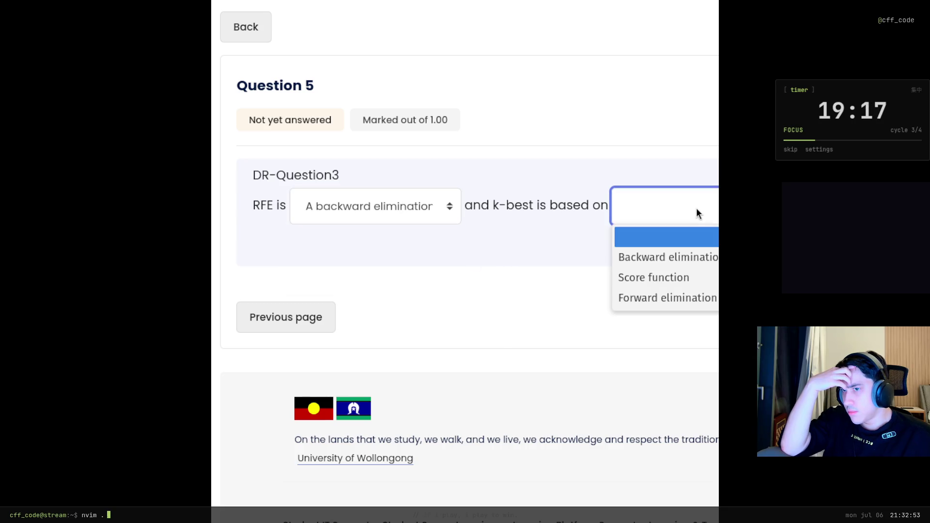
key(Down)
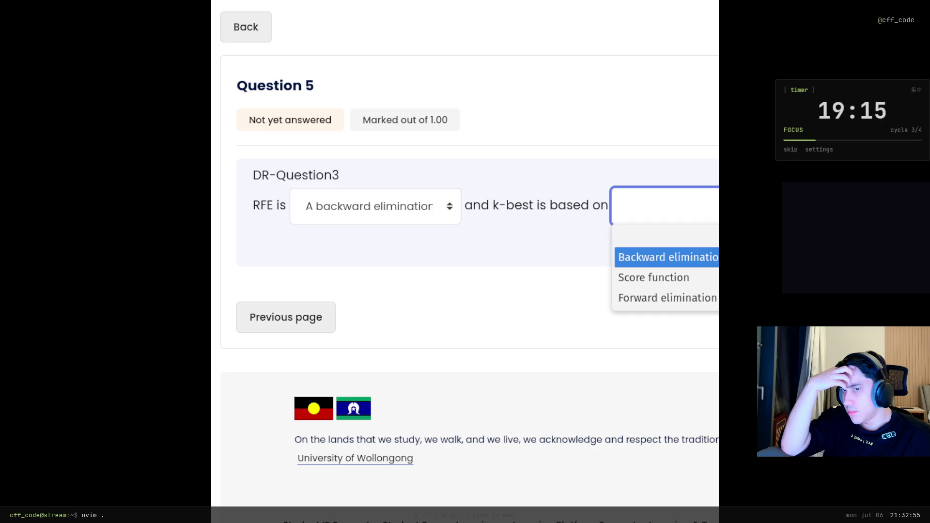
key(Return)
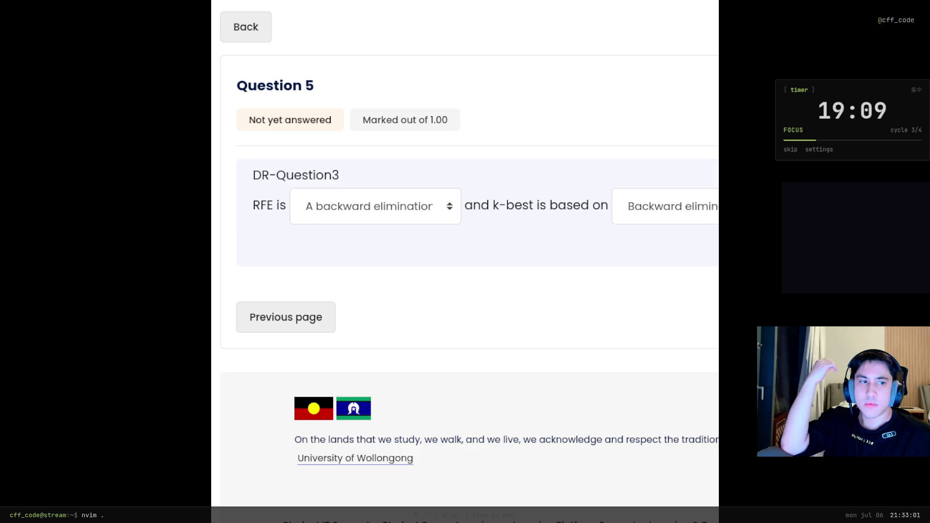
key(Return)
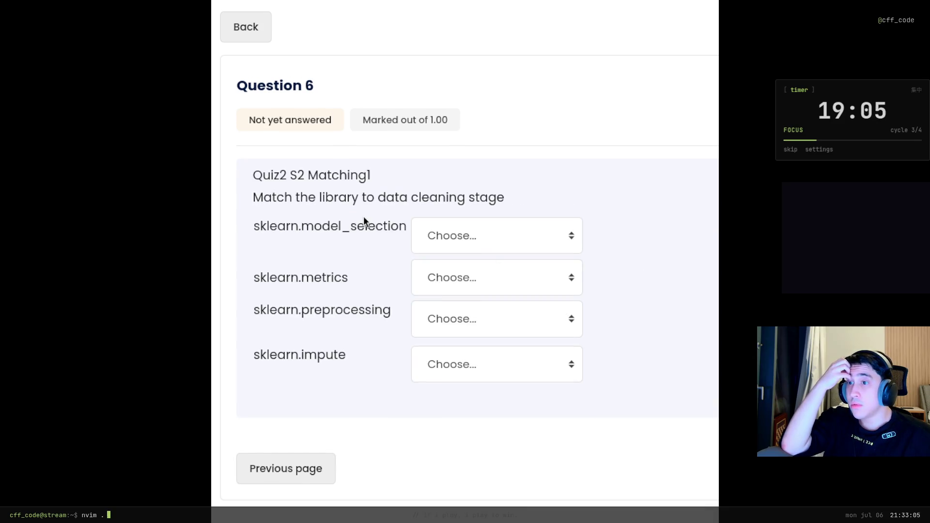
Match sklearn.preprocessing to data partitioning (test/train) and sklearn.metrics to evaluation.
click(562, 229)
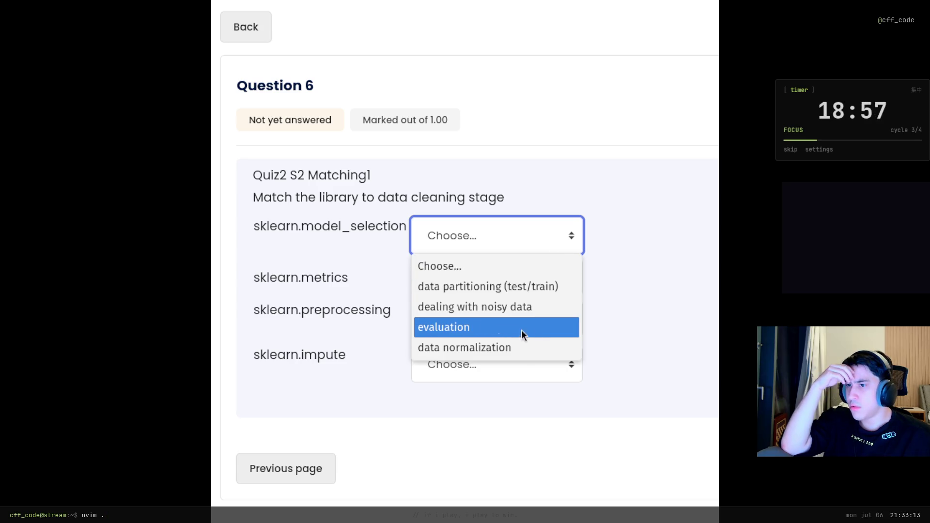
click(691, 288)
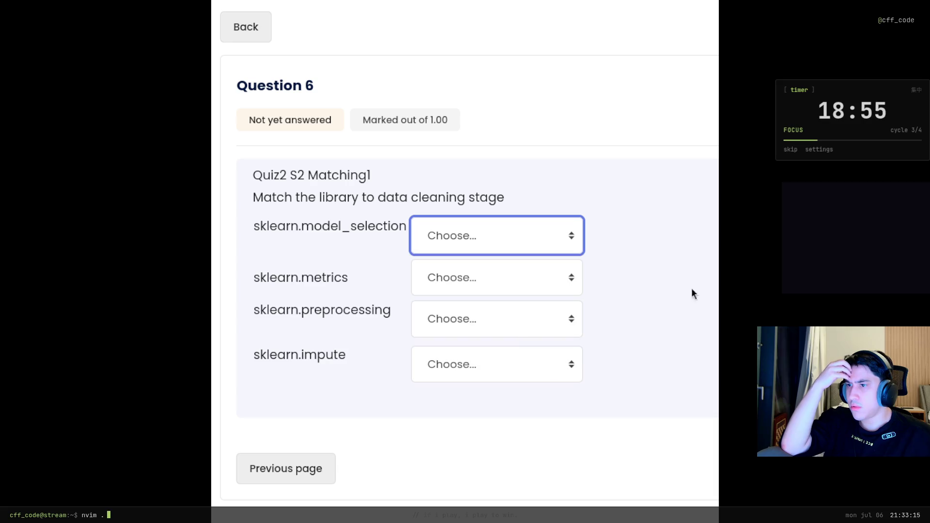
click(484, 319)
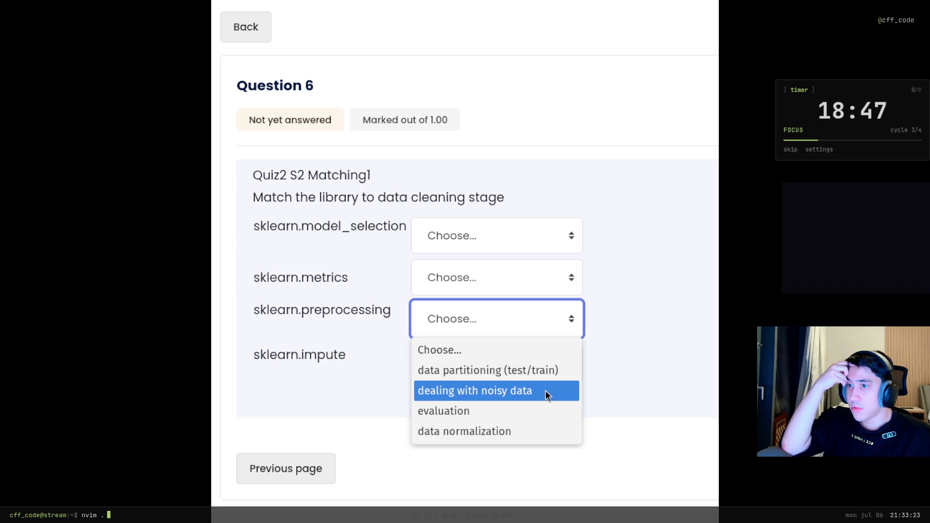
click(551, 367)
click(522, 277)
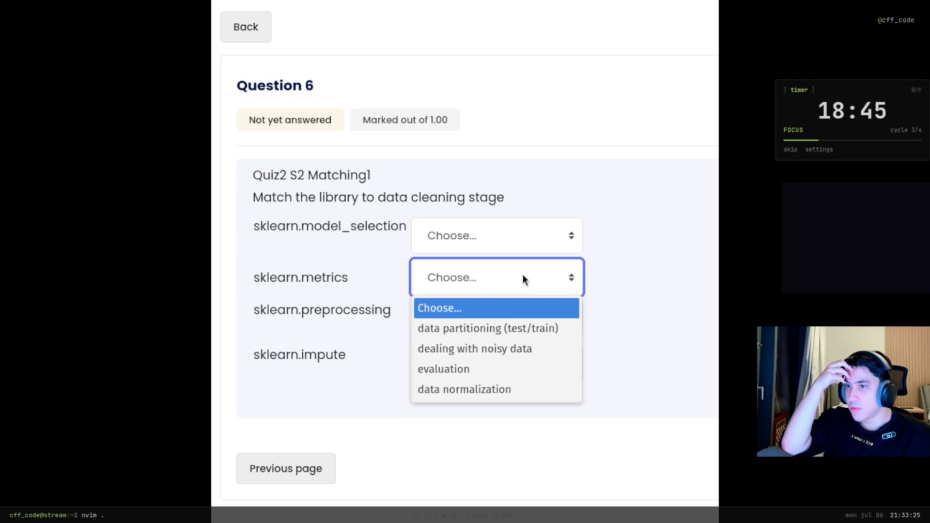
click(481, 365)
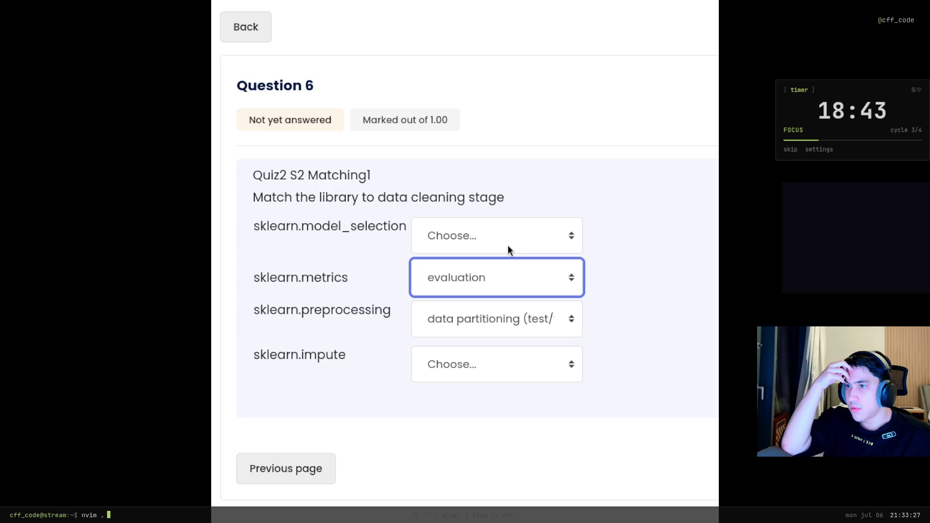
Match sklearn.model_selection to data normalization and sklearn.impute to dealing with noisy data.
click(482, 359)
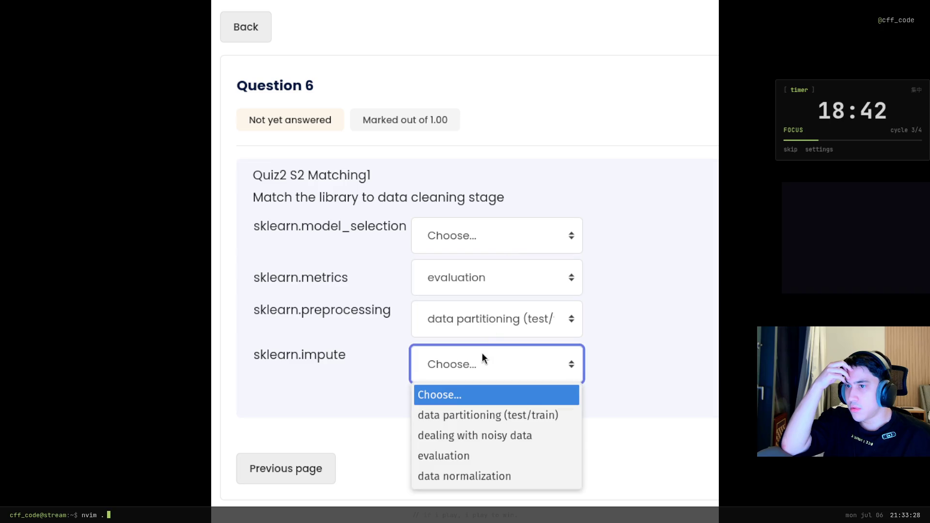
click(469, 475)
click(476, 230)
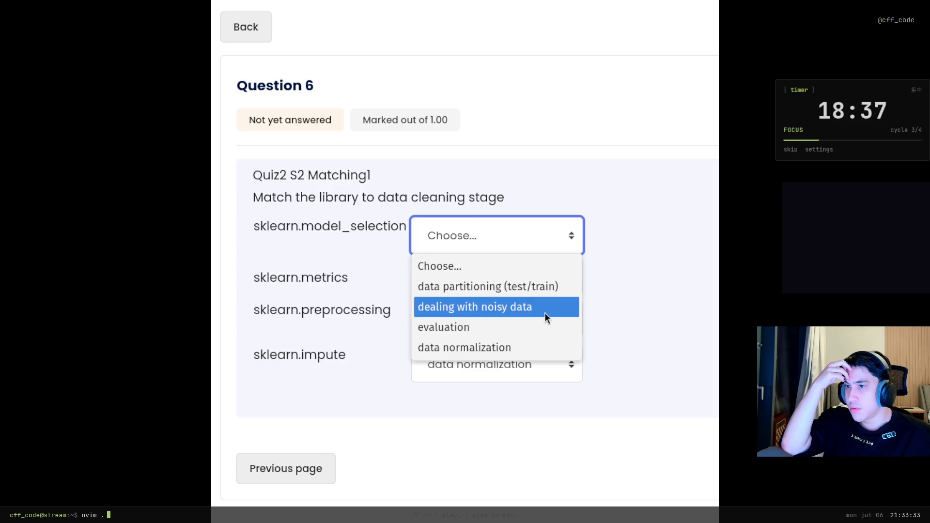
click(518, 348)
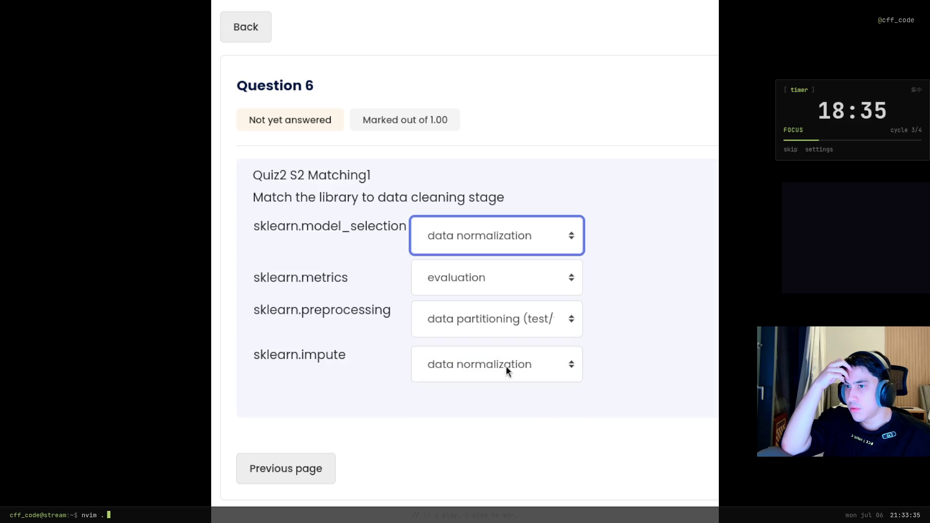
click(506, 365)
click(498, 439)
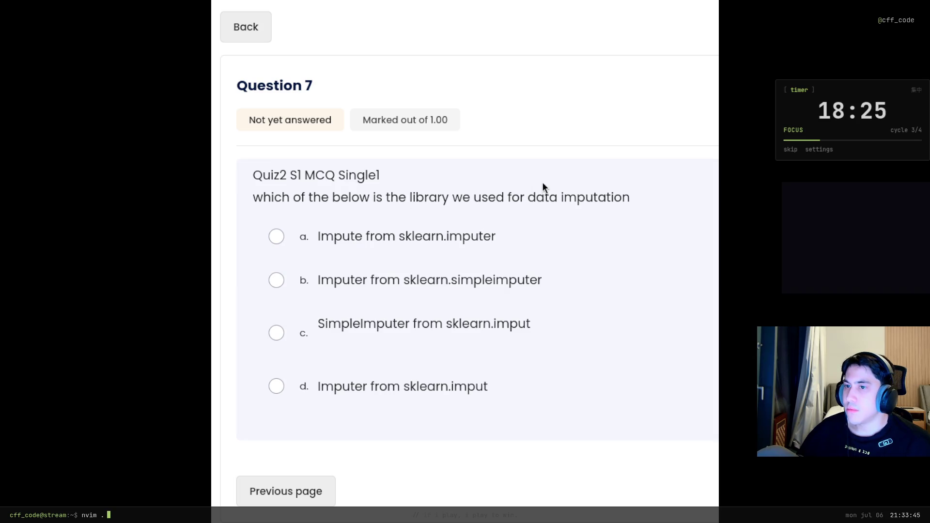
Answer the data-imputation question with 'SimpleImputer from sklearn.imput' and go to Question 8.
drag(291, 198, 364, 194)
click(336, 201)
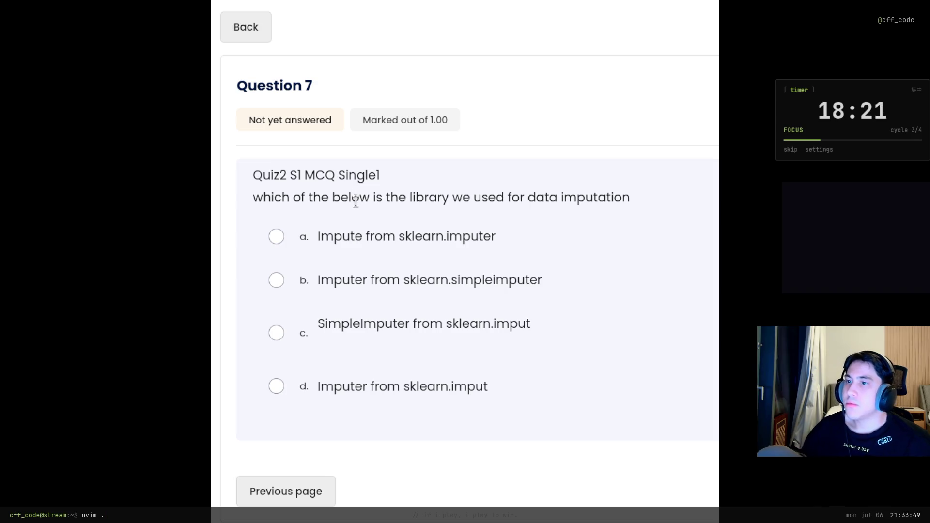
mouse_move(506, 196)
mouse_down()
mouse_move(561, 187)
mouse_move(635, 199)
mouse_up()
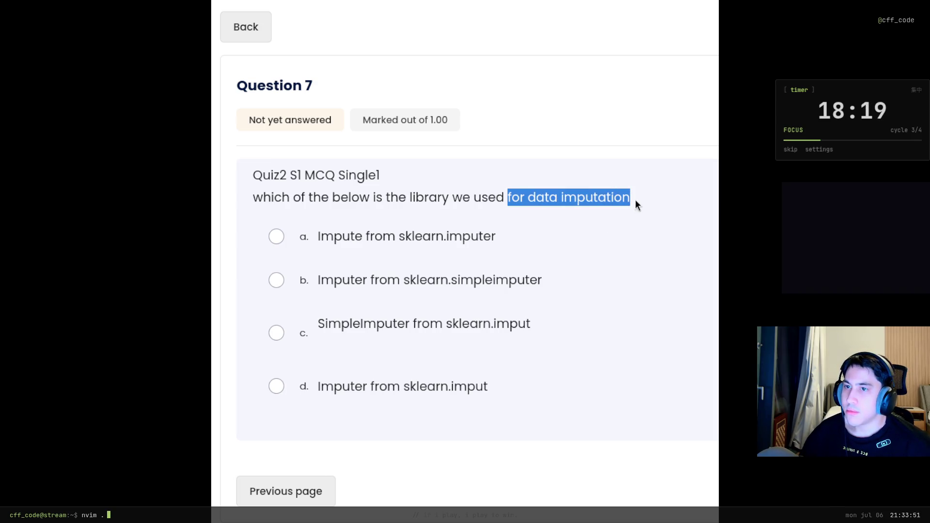
click(565, 202)
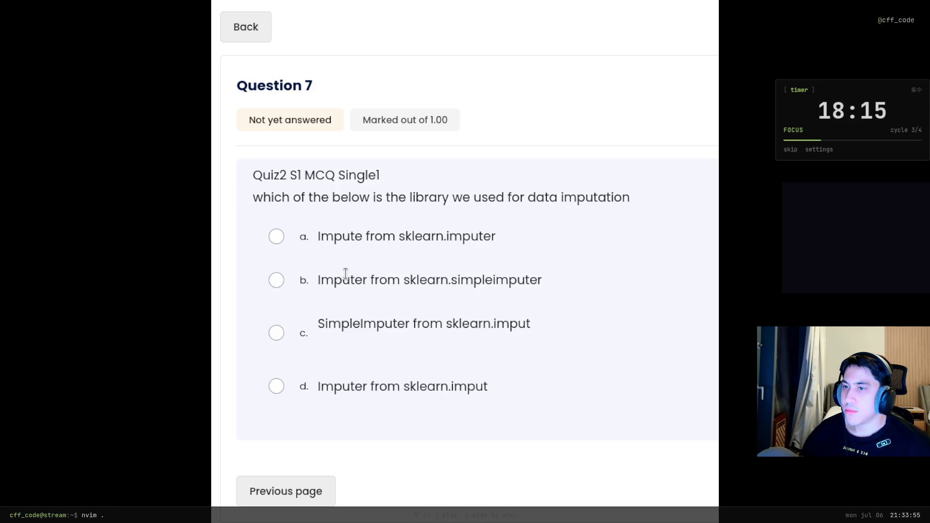
click(345, 274)
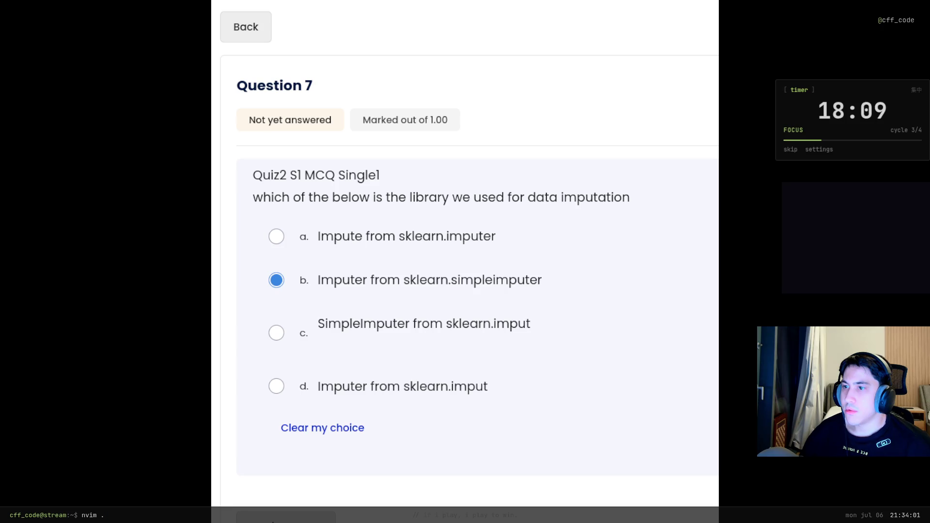
click(358, 318)
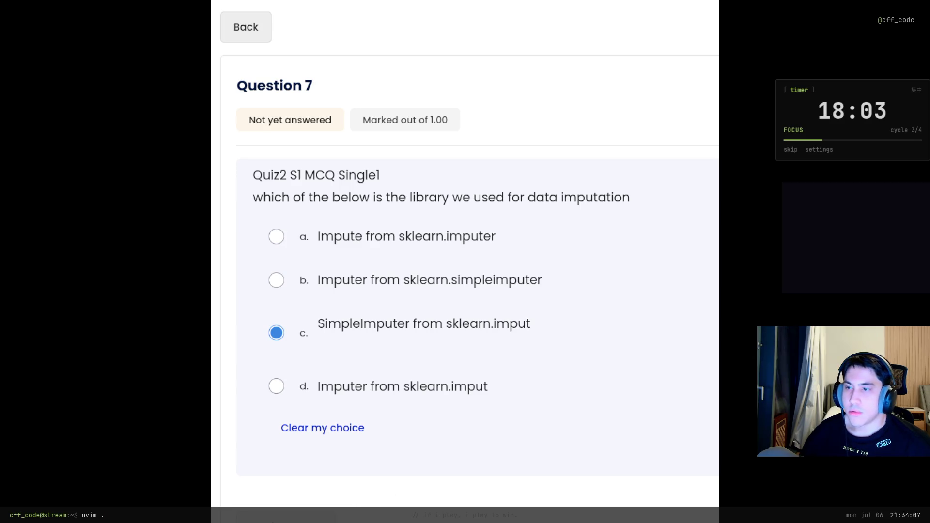
click(557, 515)
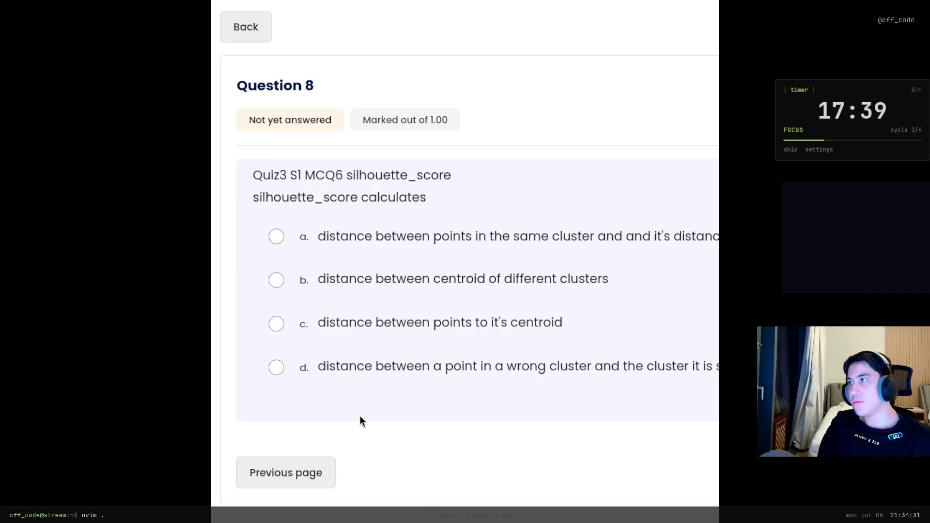
Widen the browser window, choose silhouette_score option d (wrong-cluster distance), and submit the page.
key(ctrl+b)
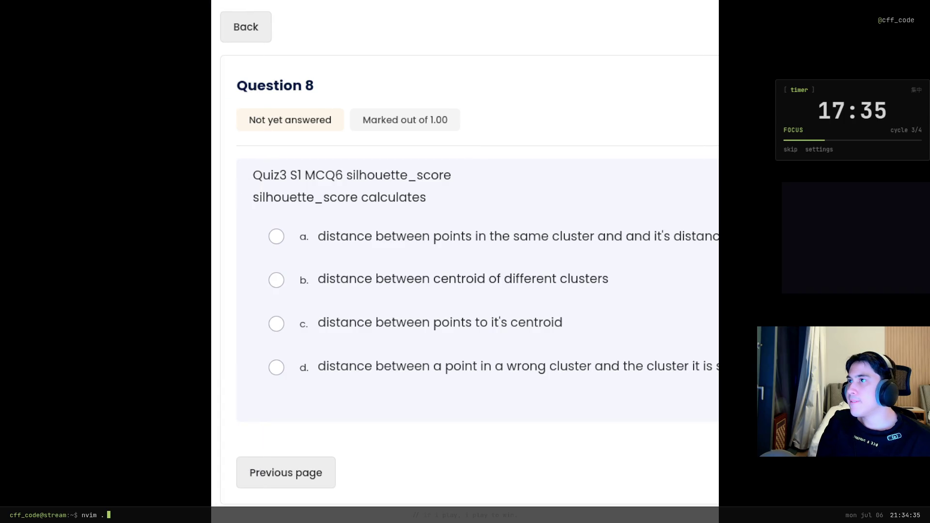
key(super+f)
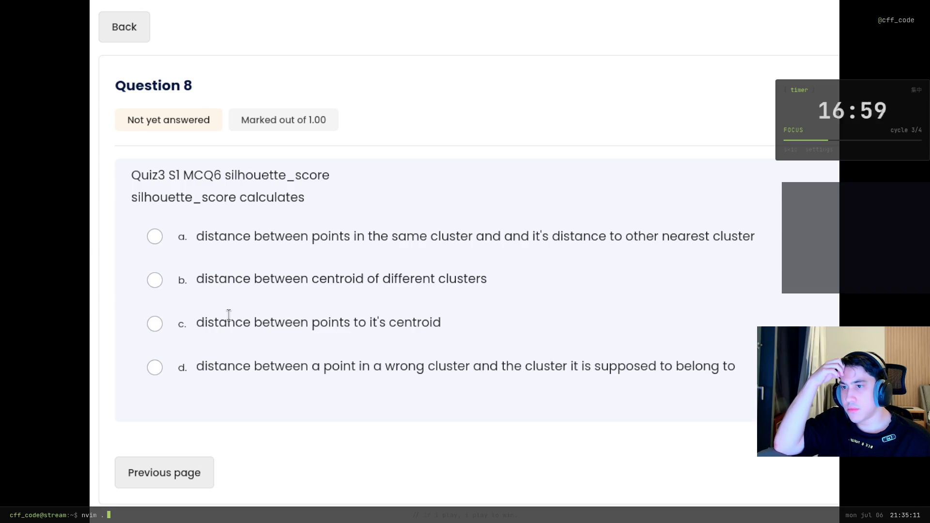
click(228, 366)
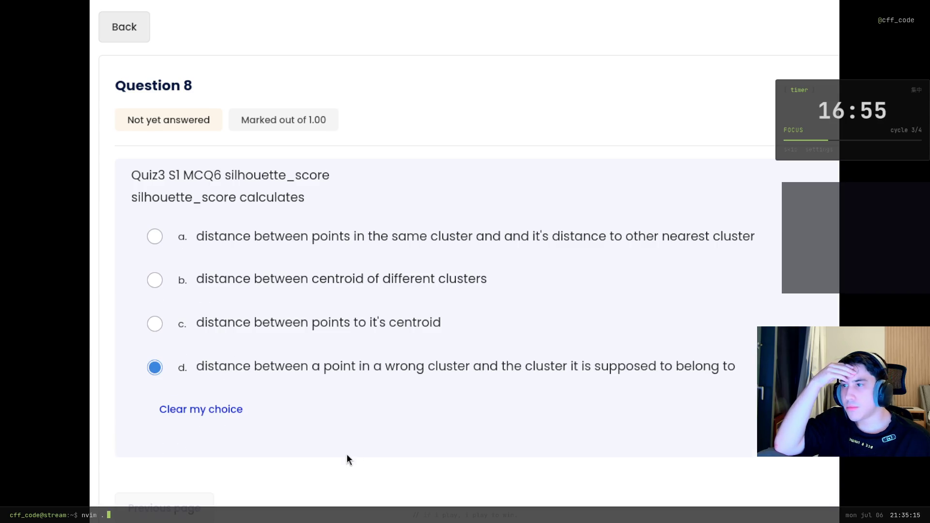
key(Return)
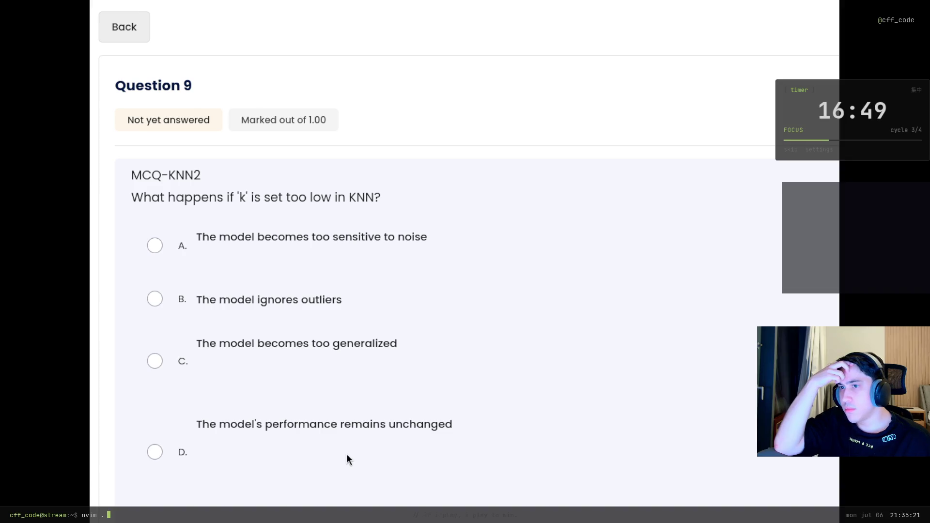
Change Question 9's answer from 'too sensitive to noise' to 'The model becomes too generalized' and advance.
click(299, 239)
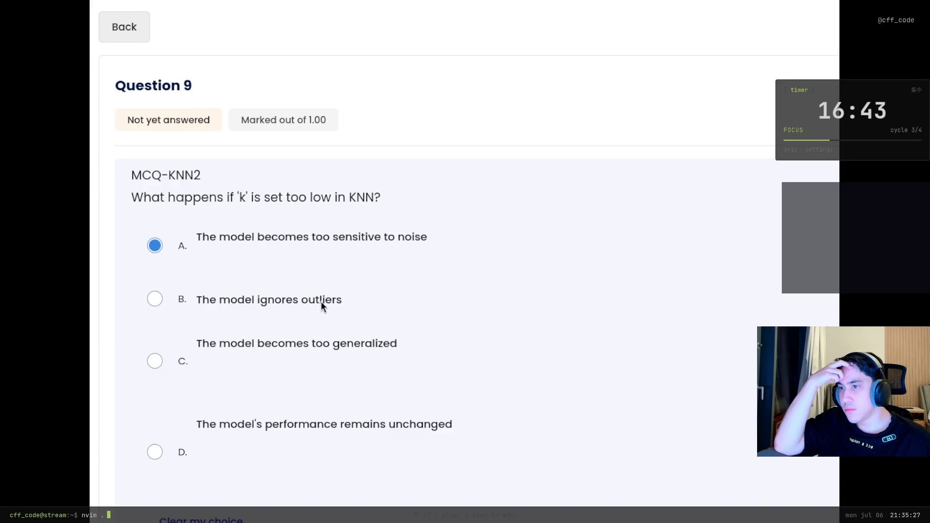
click(304, 340)
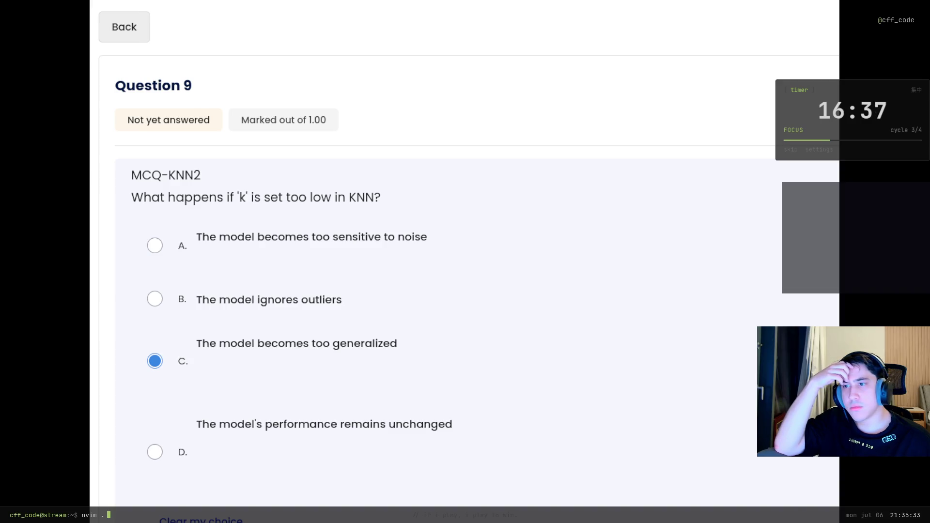
key(Return)
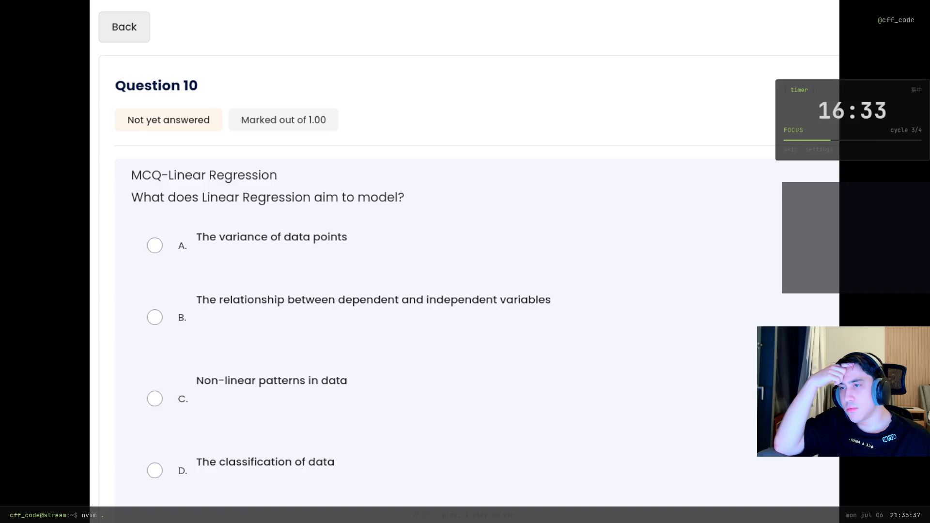
Answer the Linear Regression question with 'The variance of data points' after briefly choosing the variables option.
drag(304, 198, 398, 201)
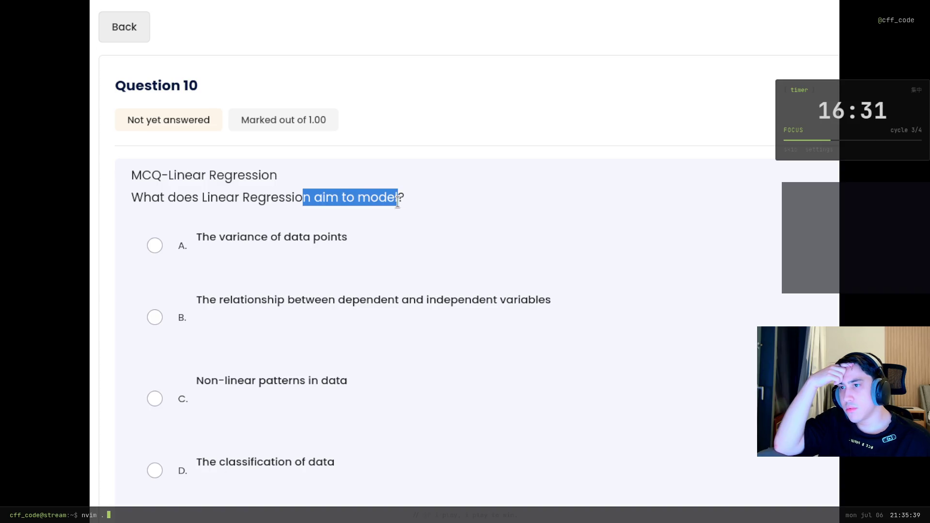
click(387, 194)
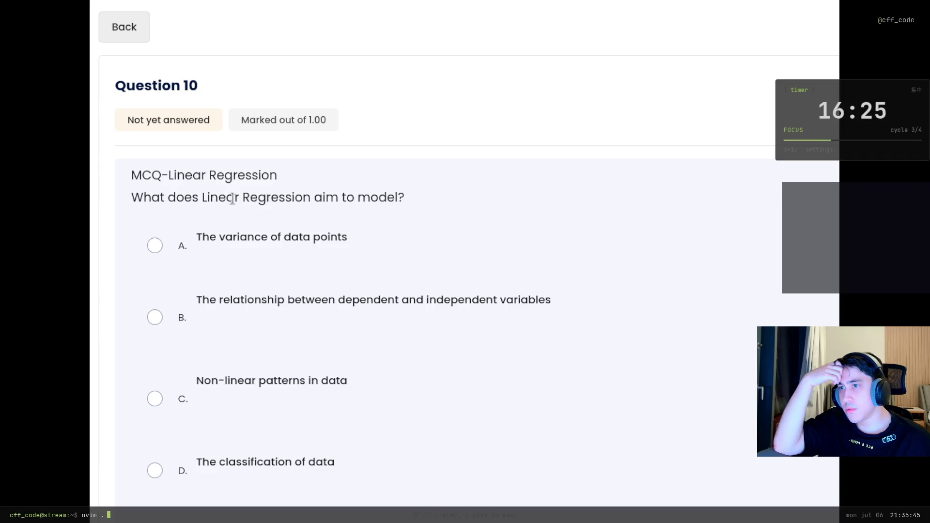
click(242, 238)
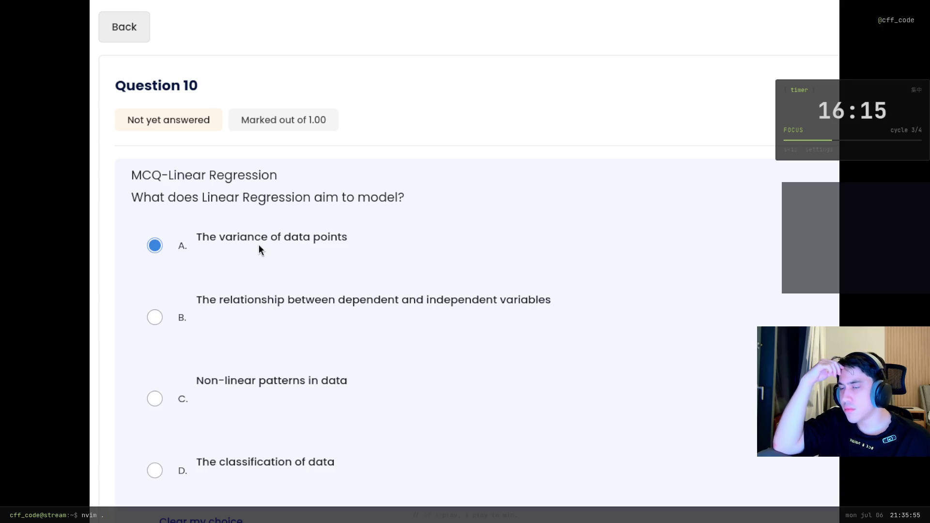
click(256, 294)
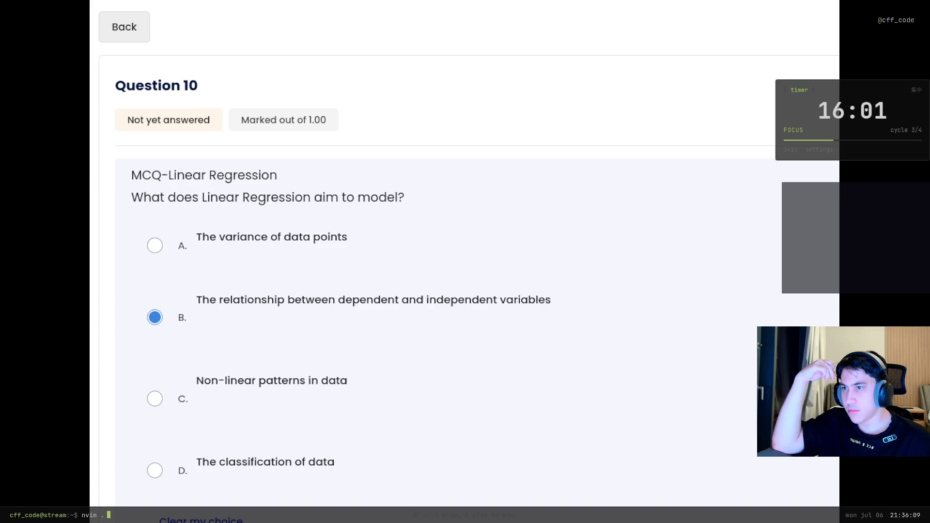
click(280, 240)
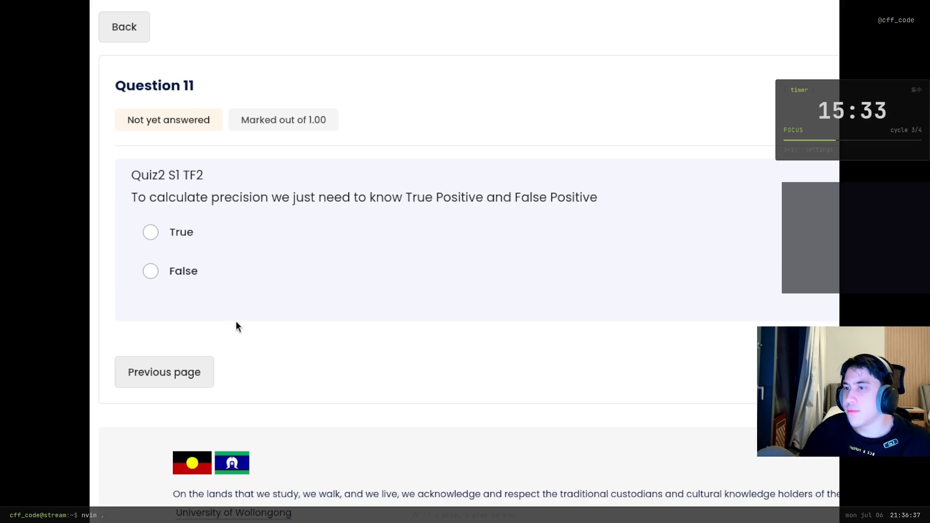
Mark Question 11's precision statement as False.
click(138, 267)
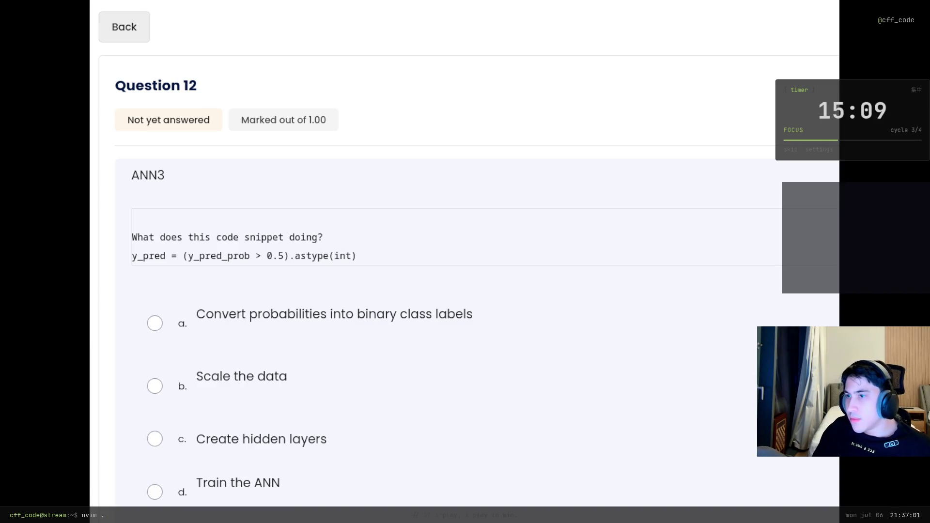
Answer Question 12's y_pred thresholding snippet with 'Scale the data' instead of binary labels, and advance.
drag(132, 236, 350, 234)
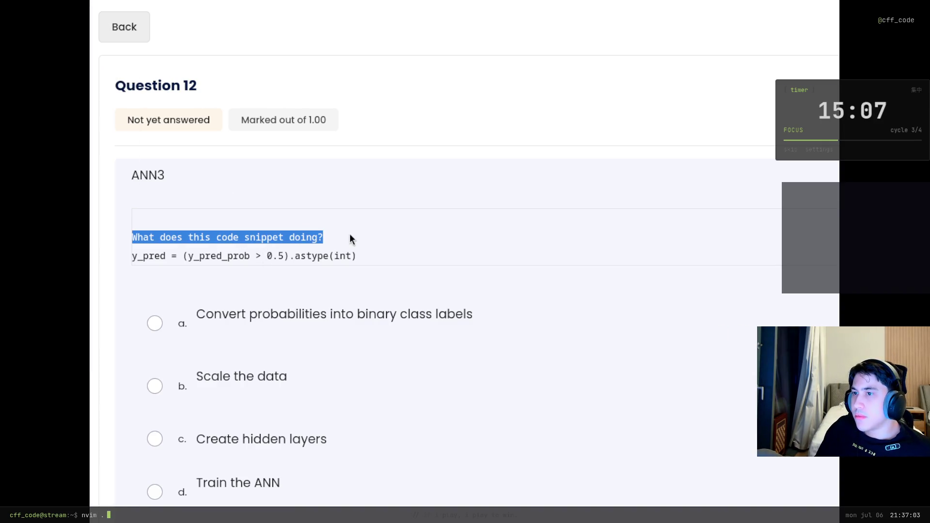
click(308, 233)
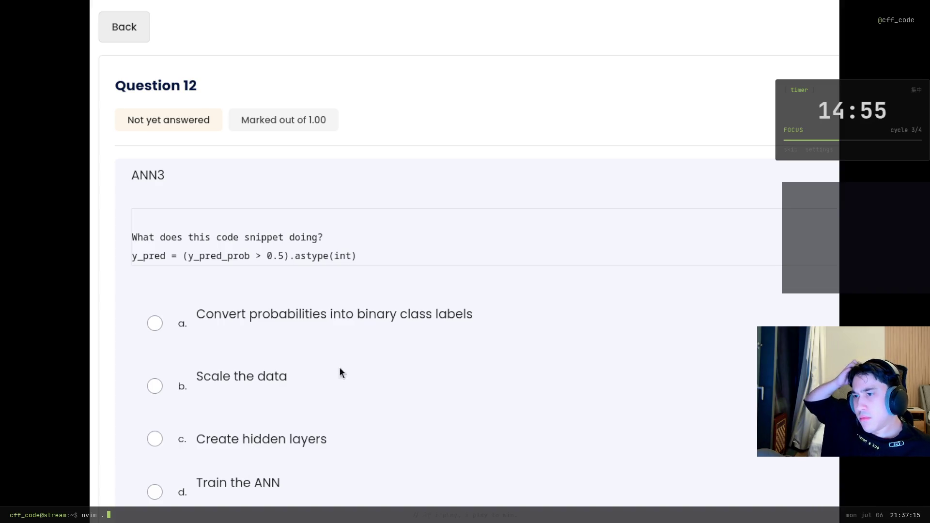
click(294, 321)
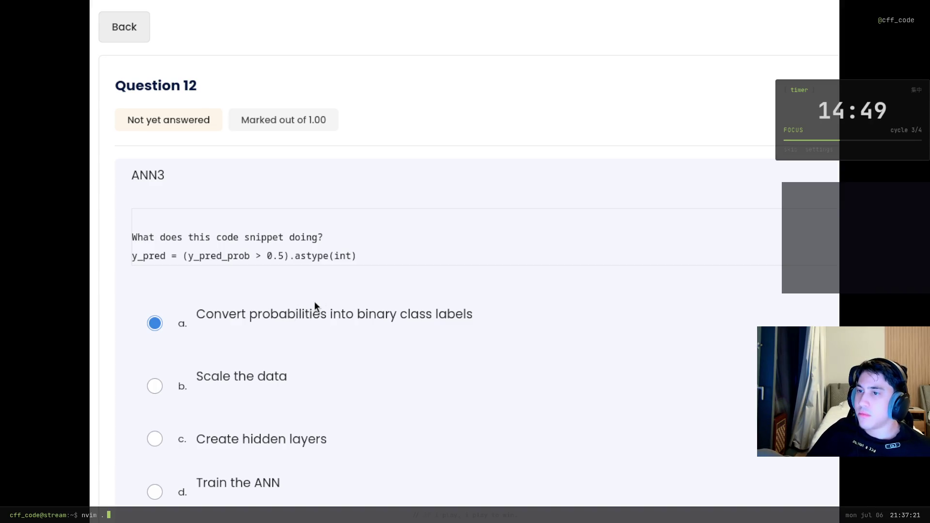
click(216, 370)
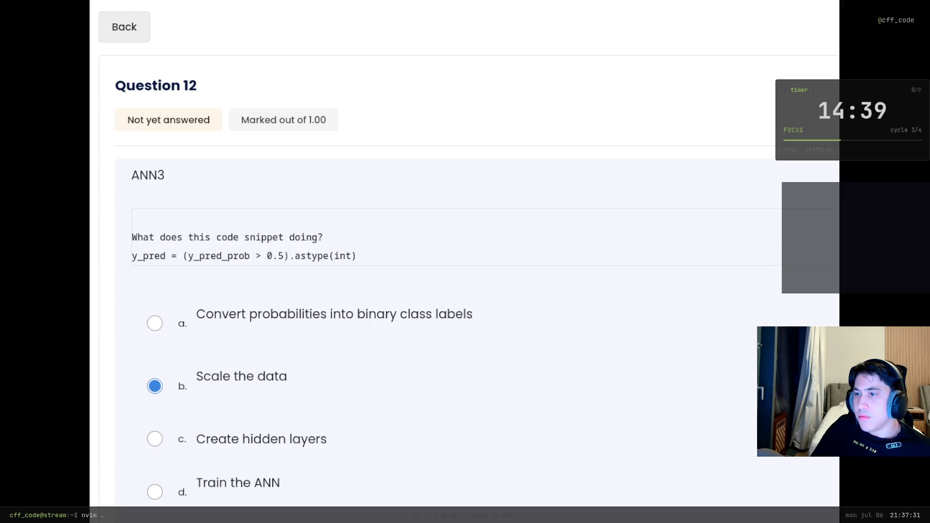
key(Return)
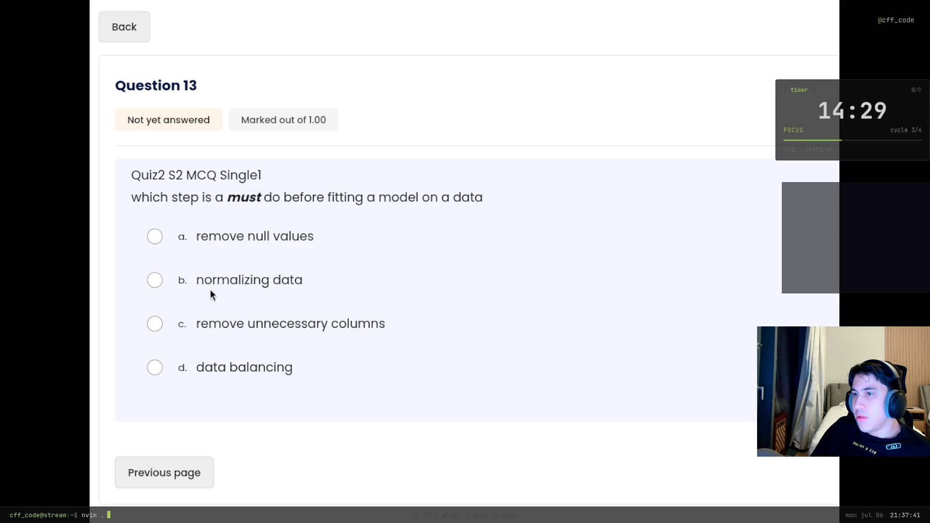
Answer Question 13 with 'remove null values', then read the CrossValidation ordering prompt on Question 14.
click(222, 233)
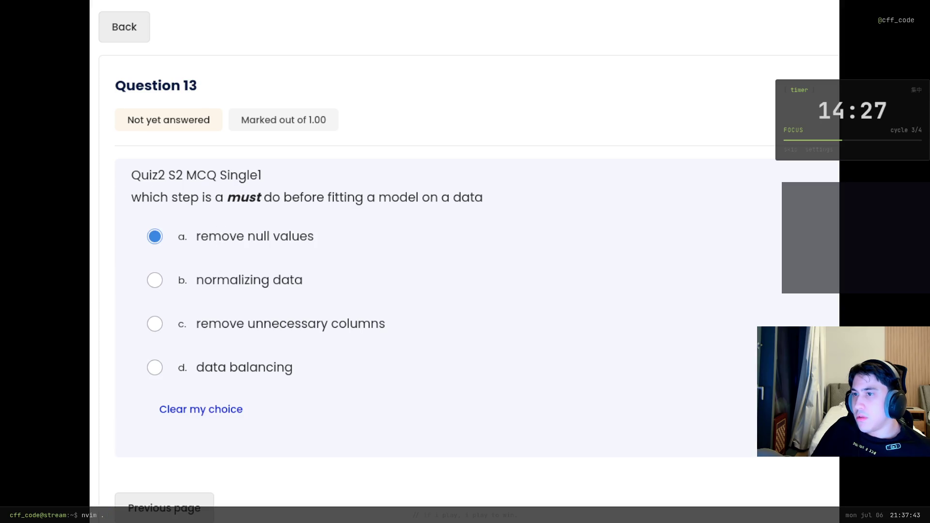
click(204, 472)
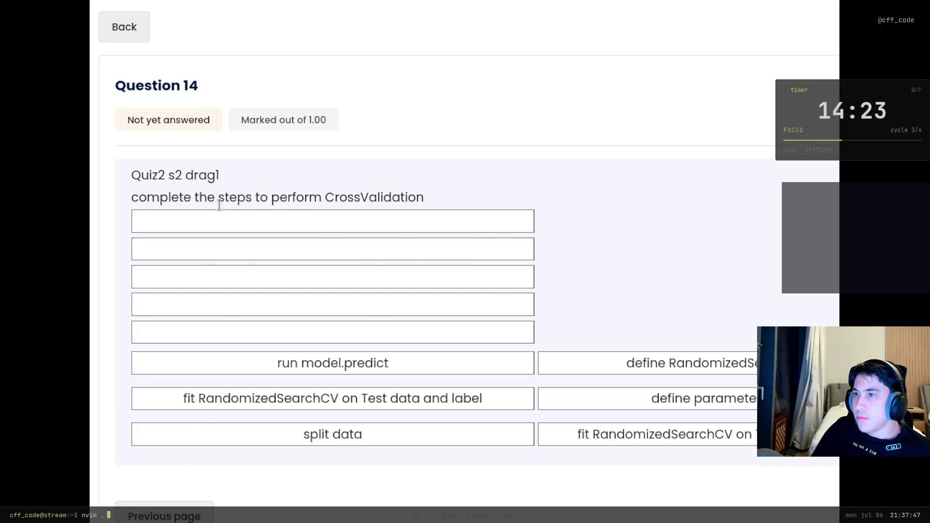
mouse_move(224, 199)
mouse_down()
mouse_move(431, 185)
mouse_move(435, 196)
mouse_move(333, 198)
mouse_move(322, 210)
mouse_up()
click(348, 201)
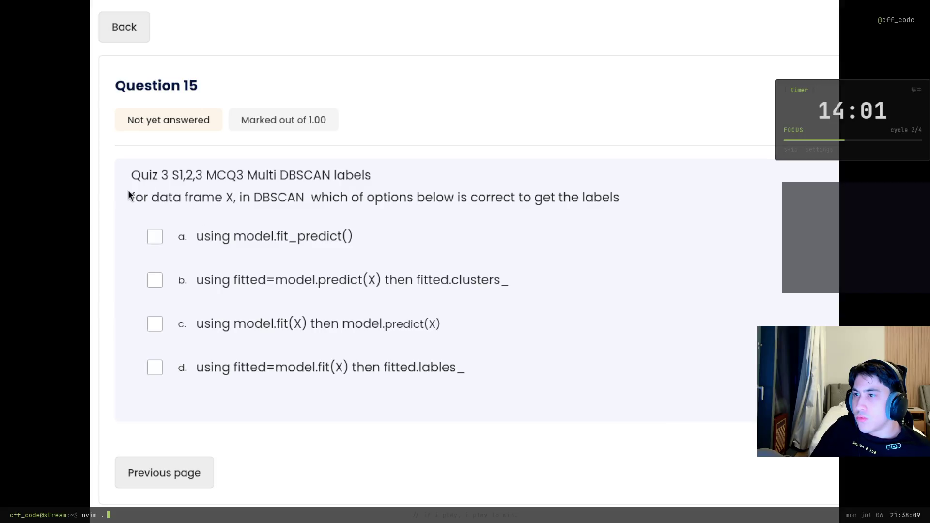
Read through Question 15's DBSCAN labels wording, highlighting its start and end.
drag(131, 197, 242, 197)
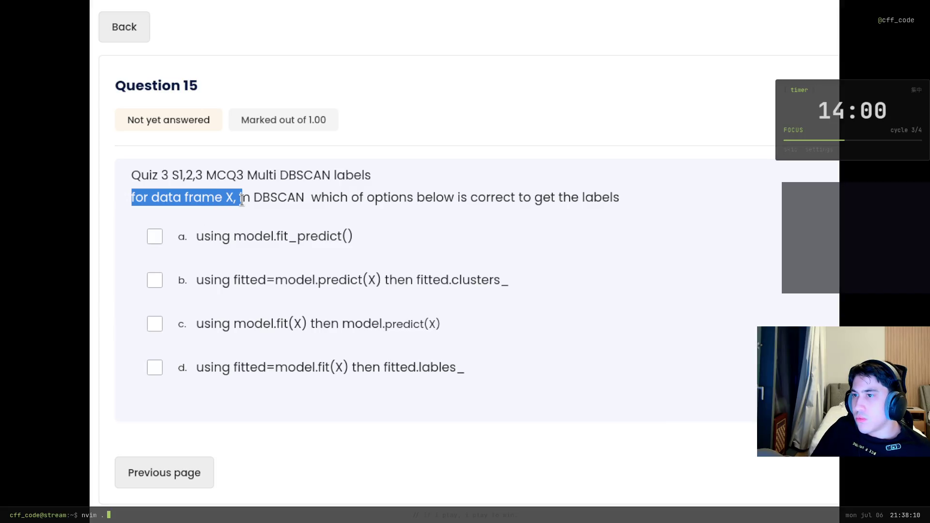
click(277, 193)
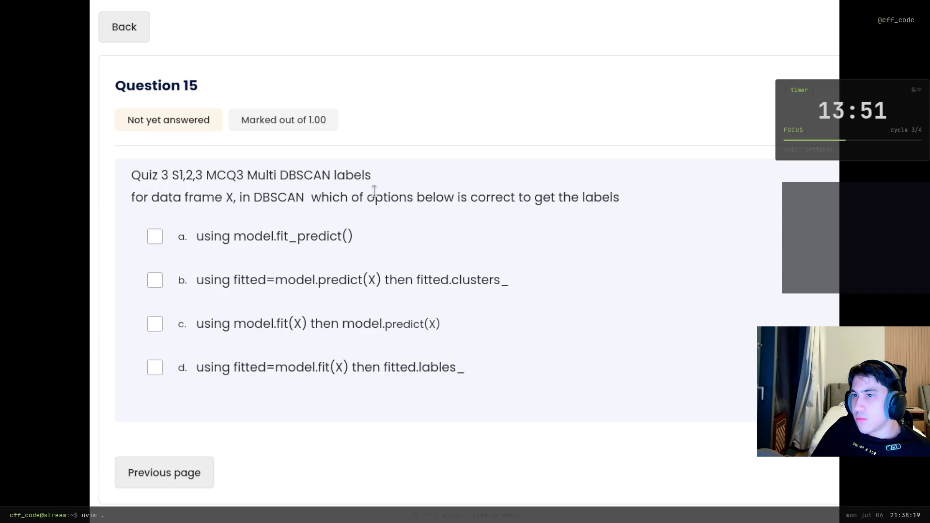
drag(647, 199, 504, 197)
click(547, 194)
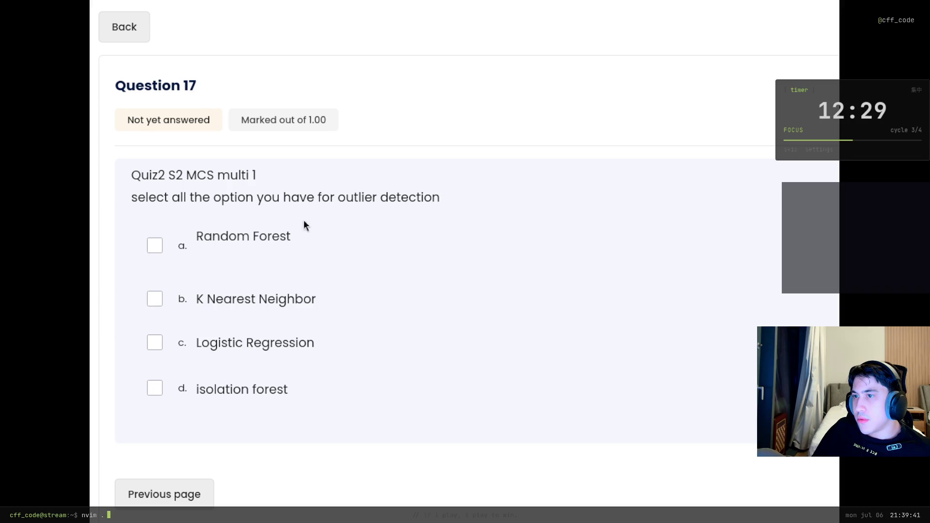
Tick K Nearest Neighbor and Random Forest for outlier detection on Question 17, then advance.
click(237, 296)
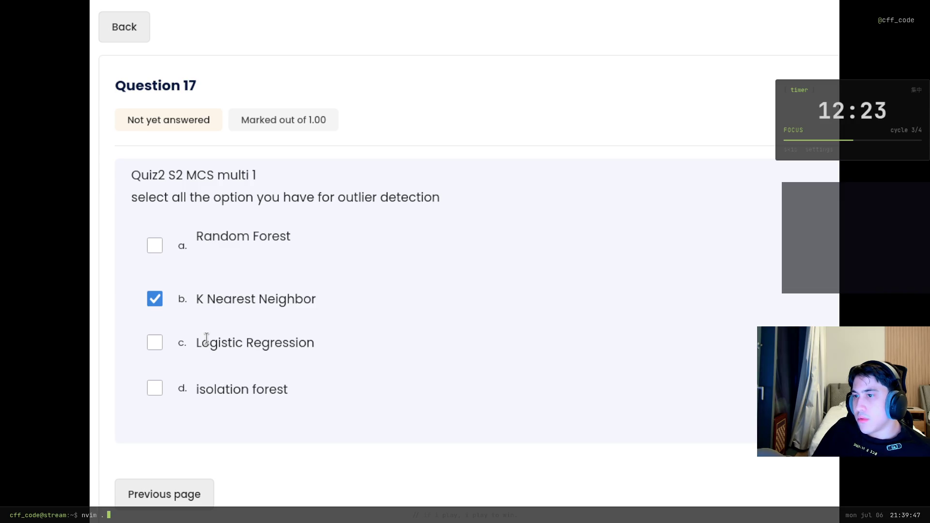
click(208, 236)
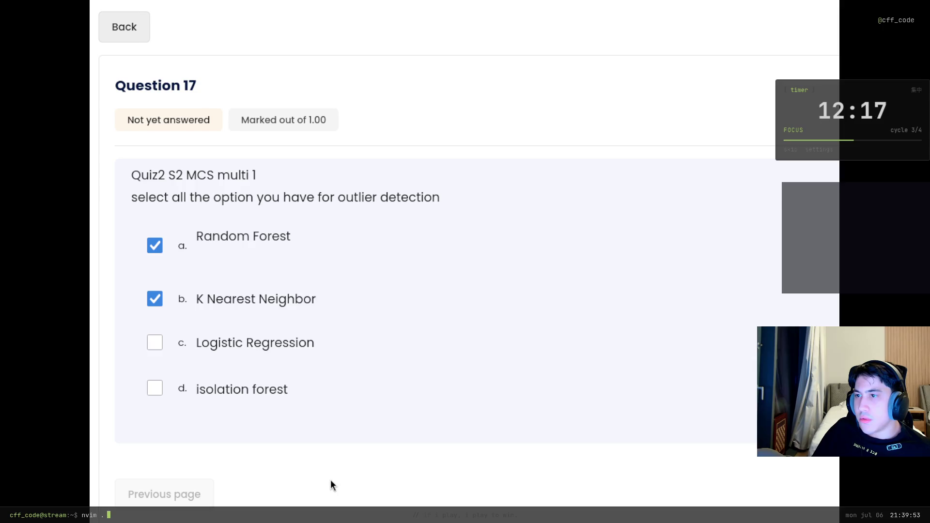
key(Return)
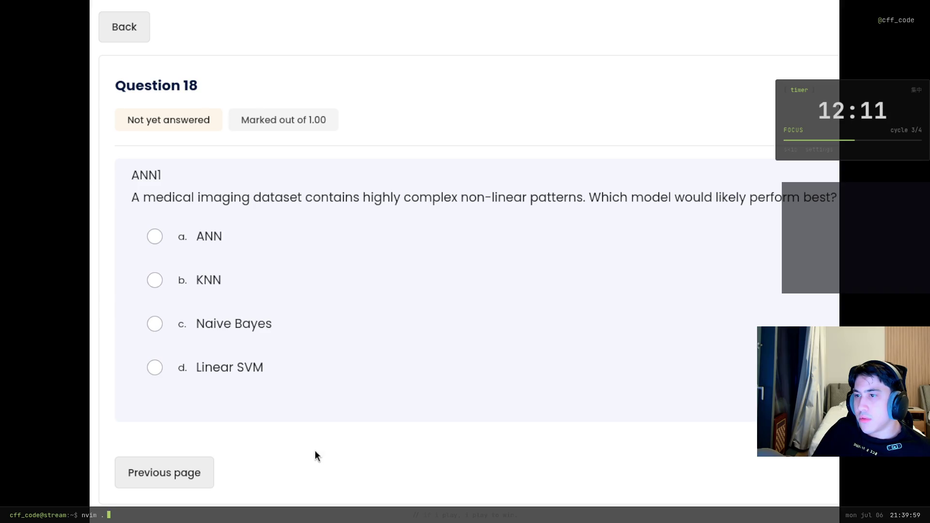
Choose KNN for the complex non-linear medical imaging question and go on to Question 19.
drag(144, 193, 224, 190)
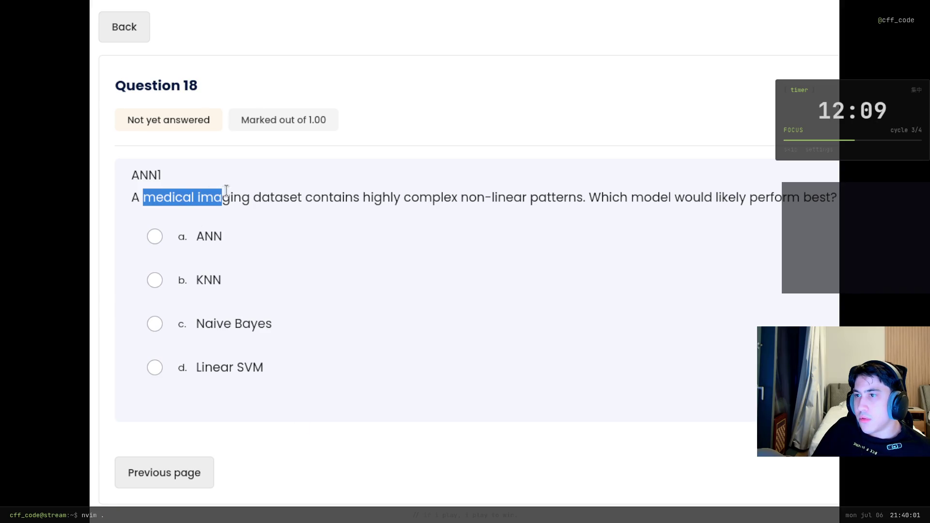
click(265, 192)
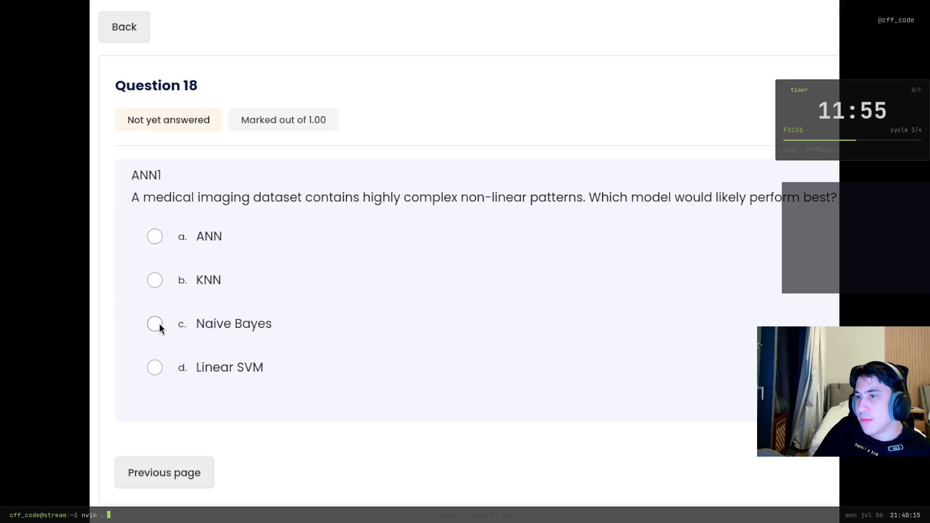
click(162, 278)
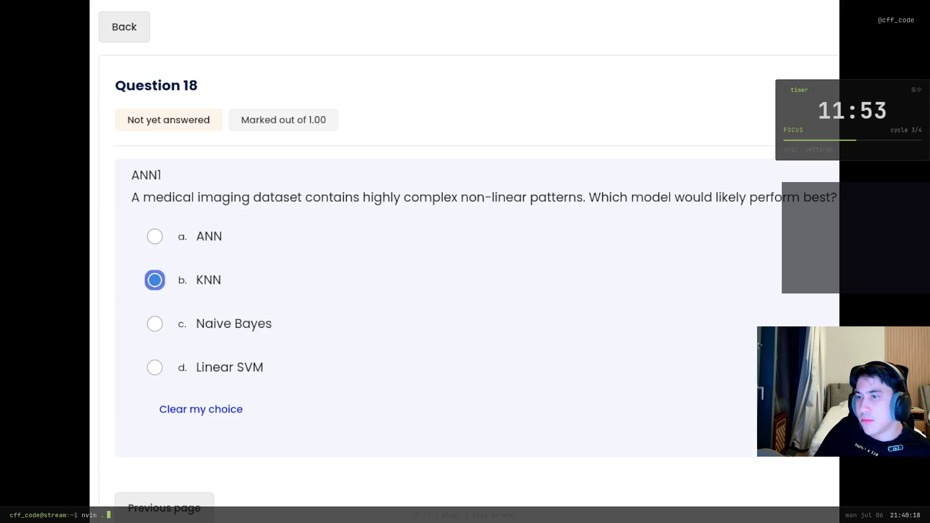
click(474, 457)
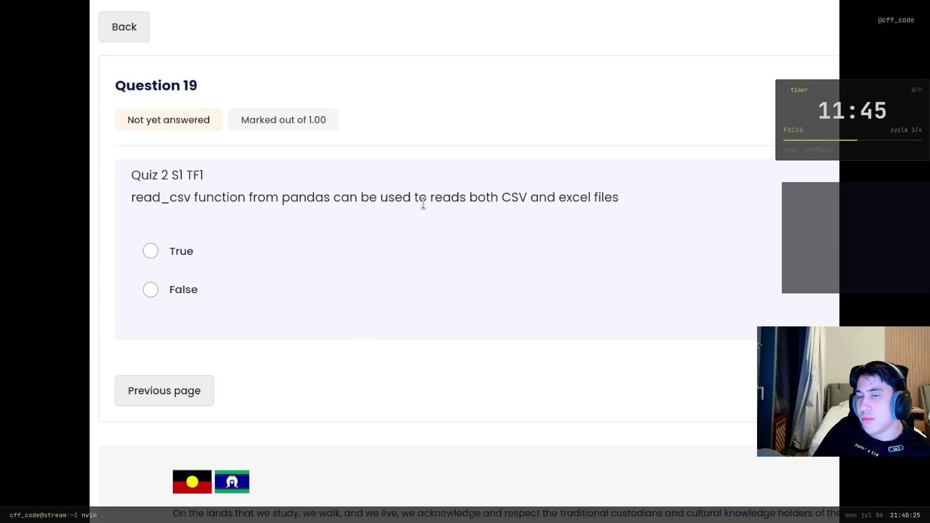
Answer True for the Question 19 read_csv statement and advance.
drag(623, 195, 502, 198)
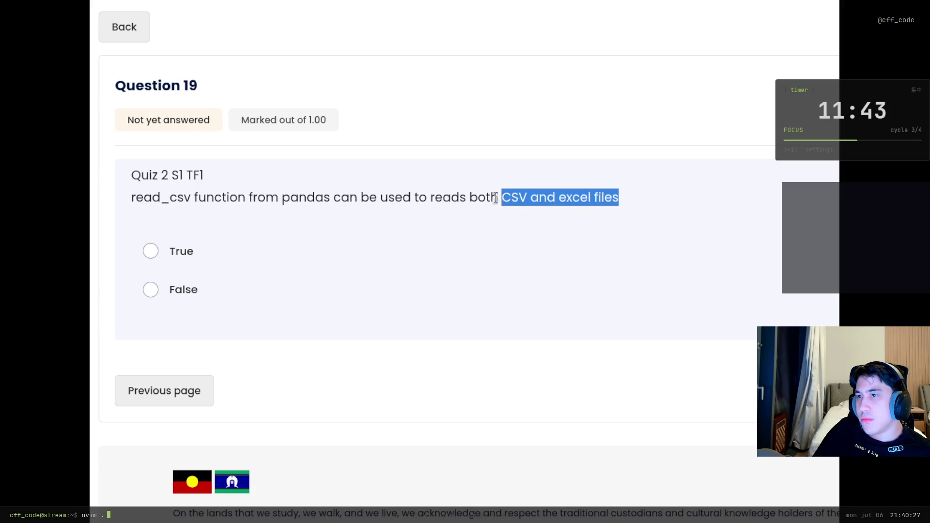
click(166, 251)
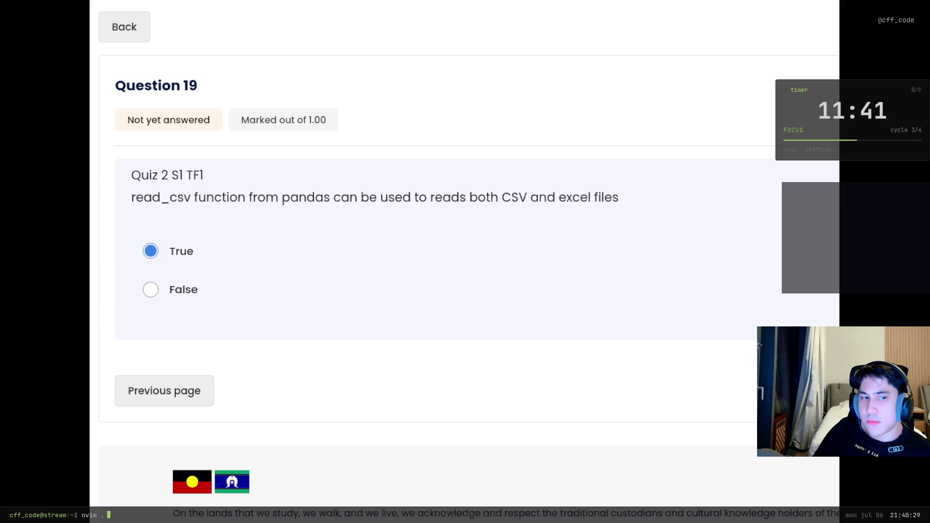
key(Return)
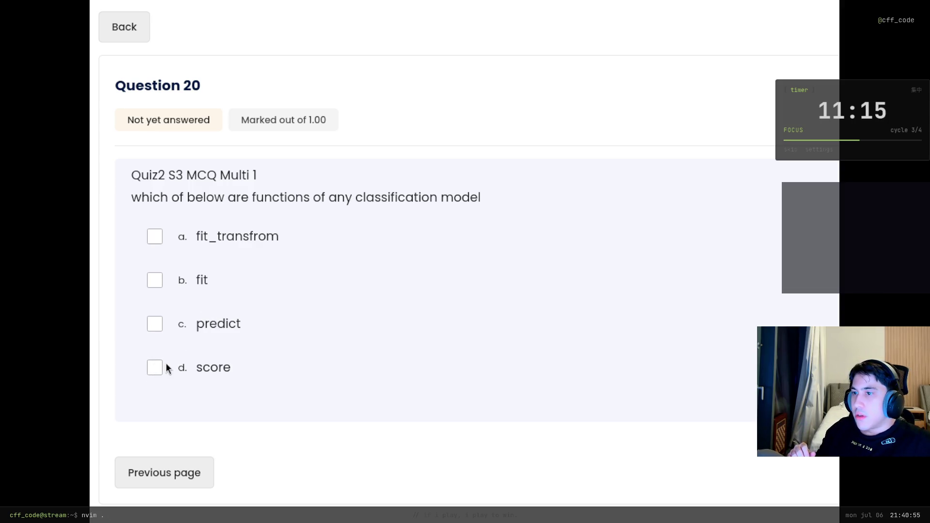
Tick fit and fit_transfrom as classification model functions on Question 20, then advance.
click(158, 280)
click(154, 237)
key(Return)
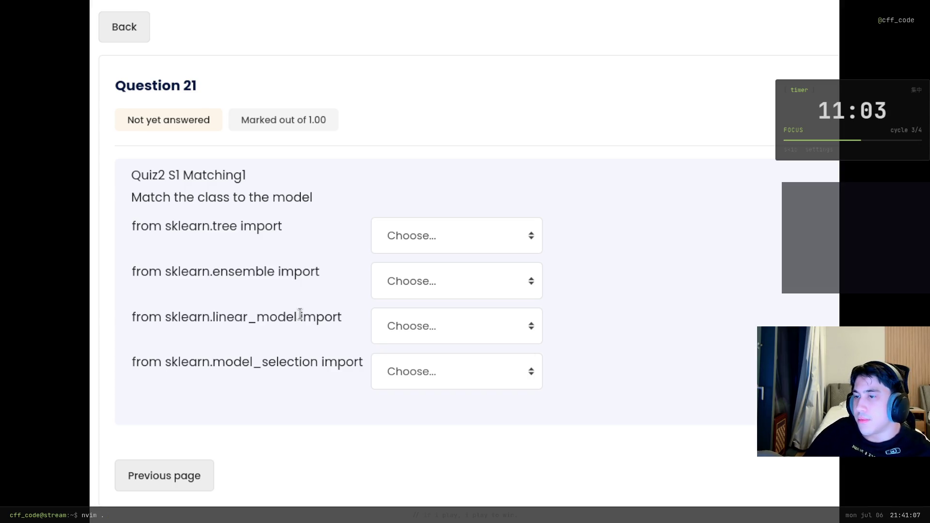
Match tree→DecisionTreeClassifier, model_selection→RandomForestClassifier, linear_model→RandomizedSearchCV, ensemble→LogisticRegression.
click(455, 324)
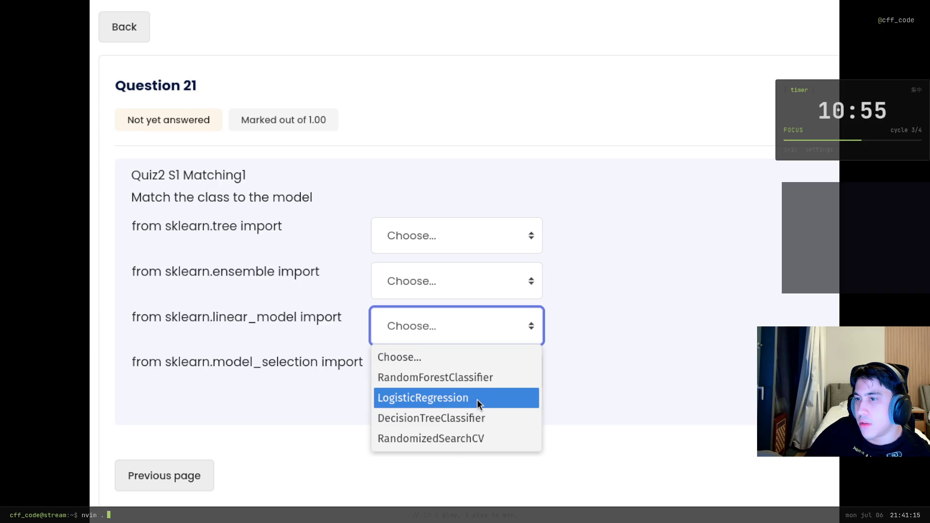
key(Escape)
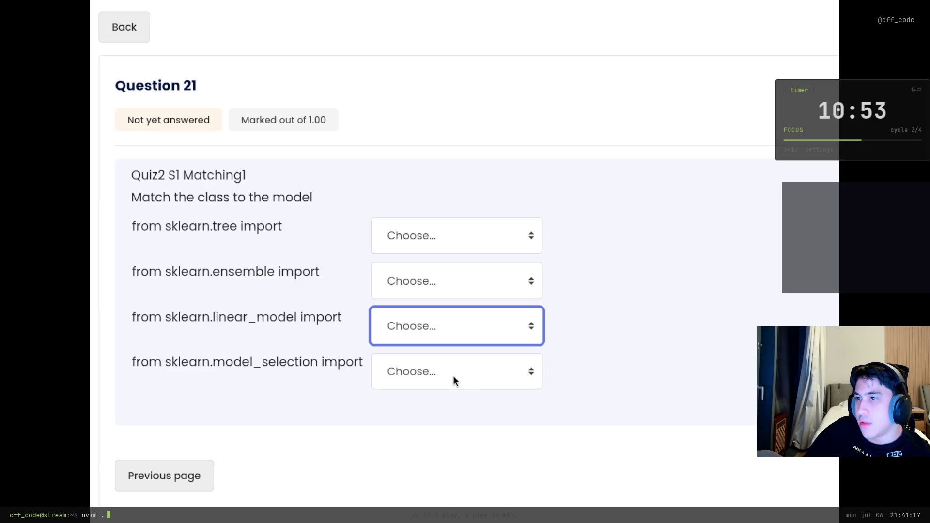
click(485, 234)
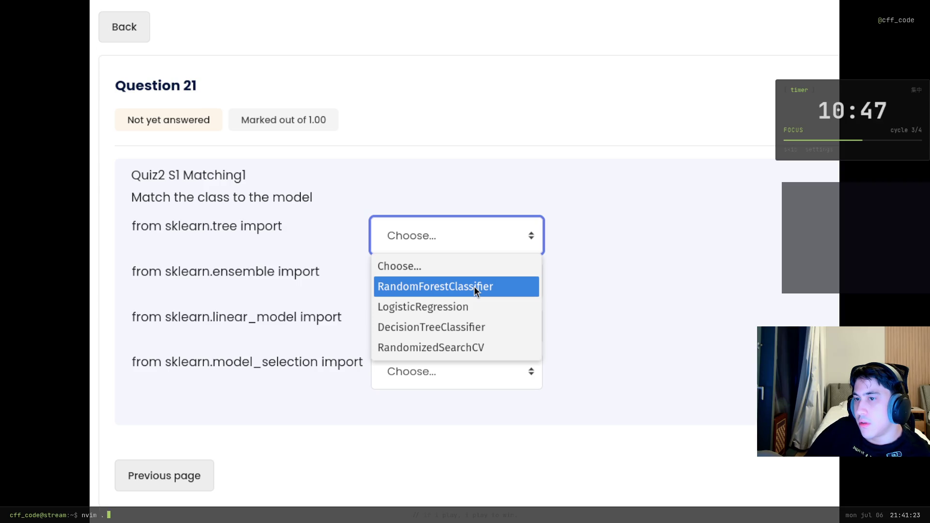
click(480, 328)
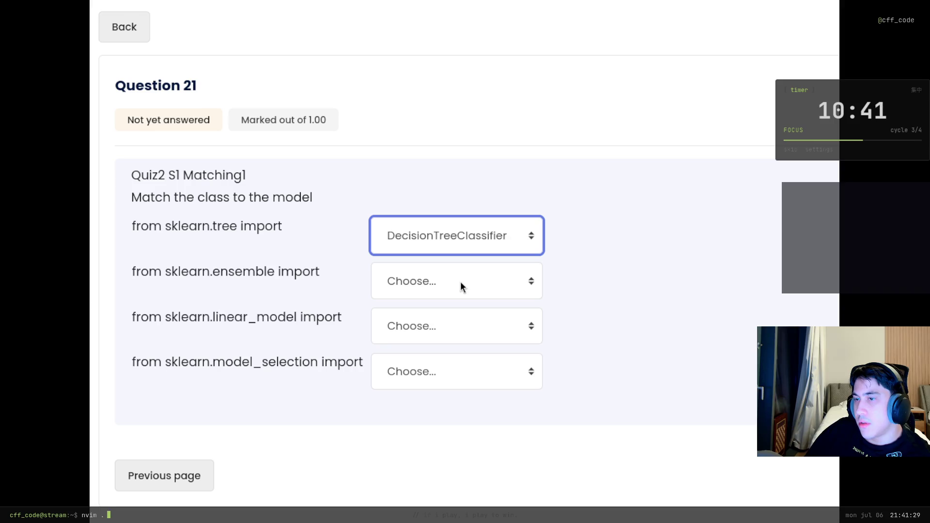
click(454, 383)
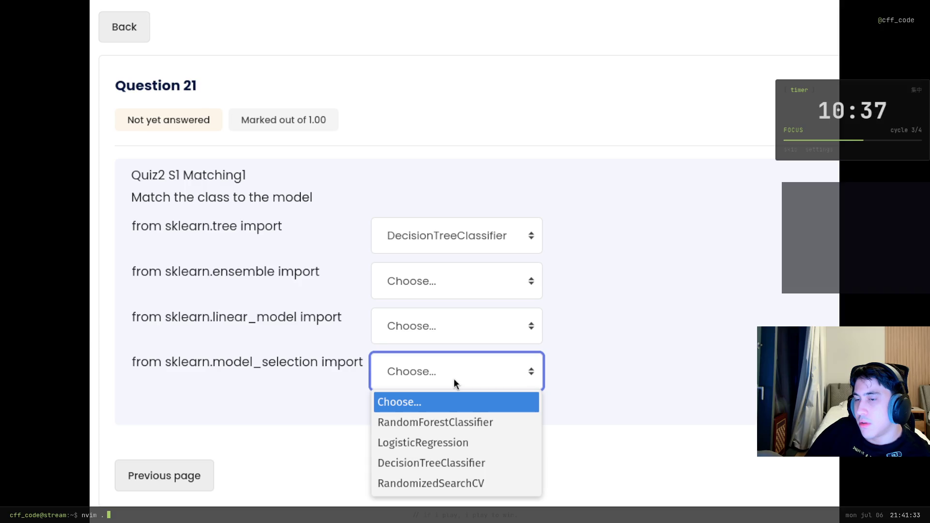
click(449, 423)
click(435, 327)
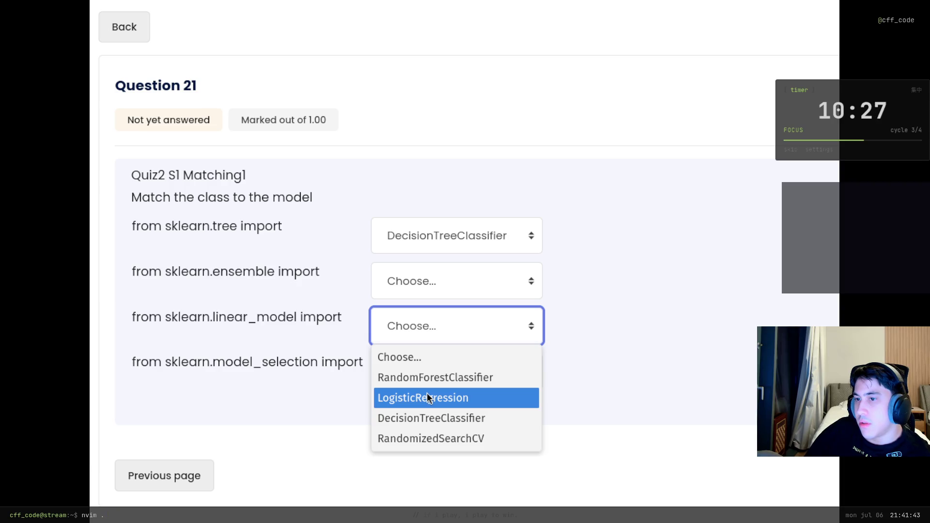
click(423, 442)
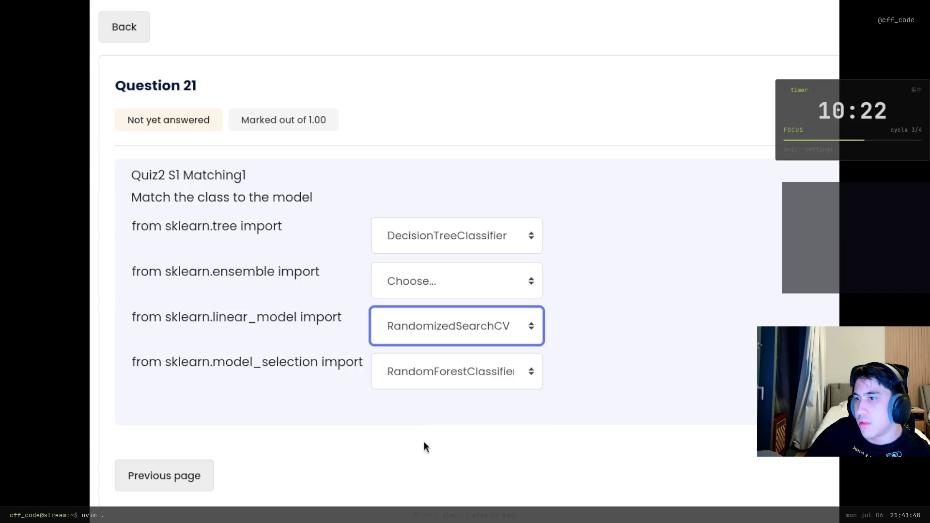
click(435, 277)
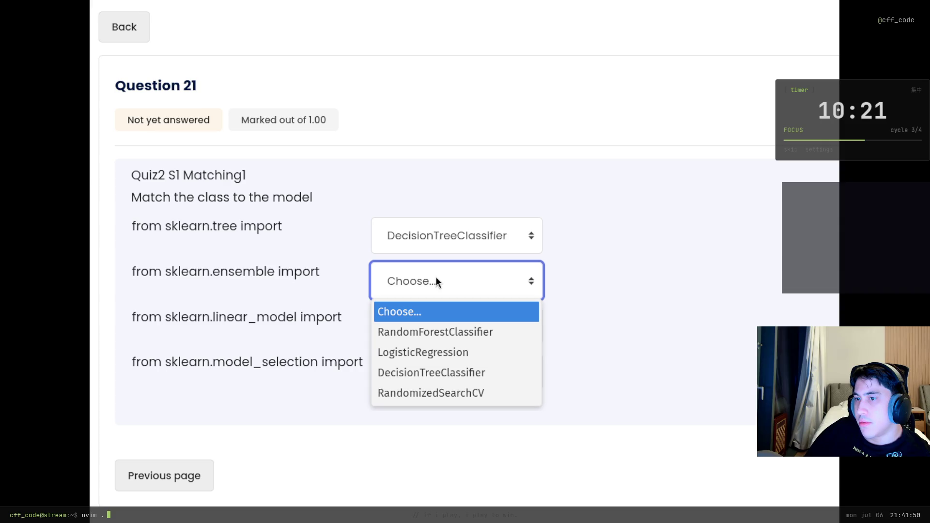
click(432, 348)
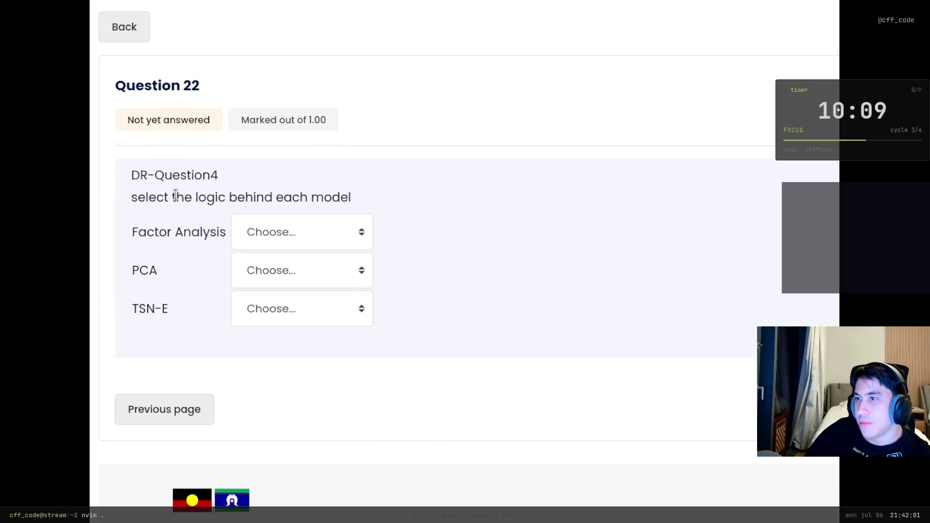
Match PCA→variance, Factor Analysis→correlation (after trying Pairwise Similarity), TSN-E→Pairwise Similarity; submit.
drag(159, 195, 319, 213)
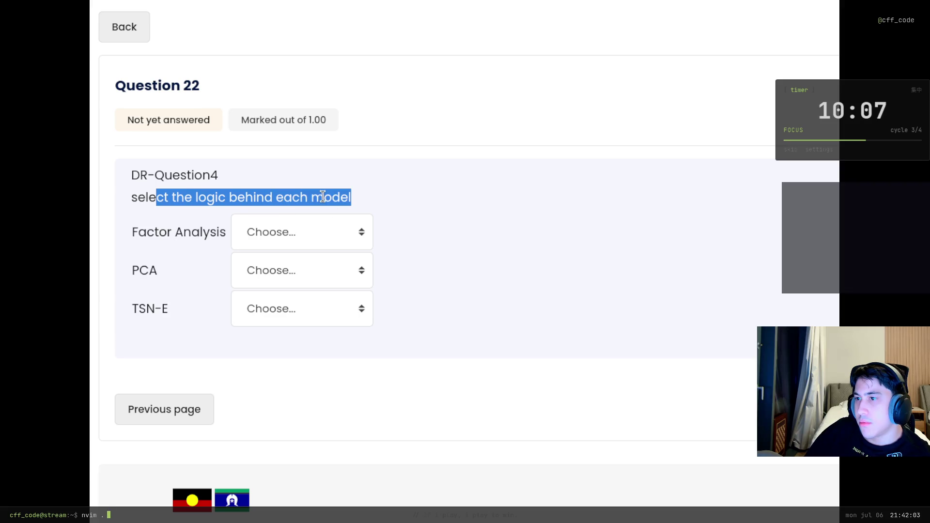
click(300, 259)
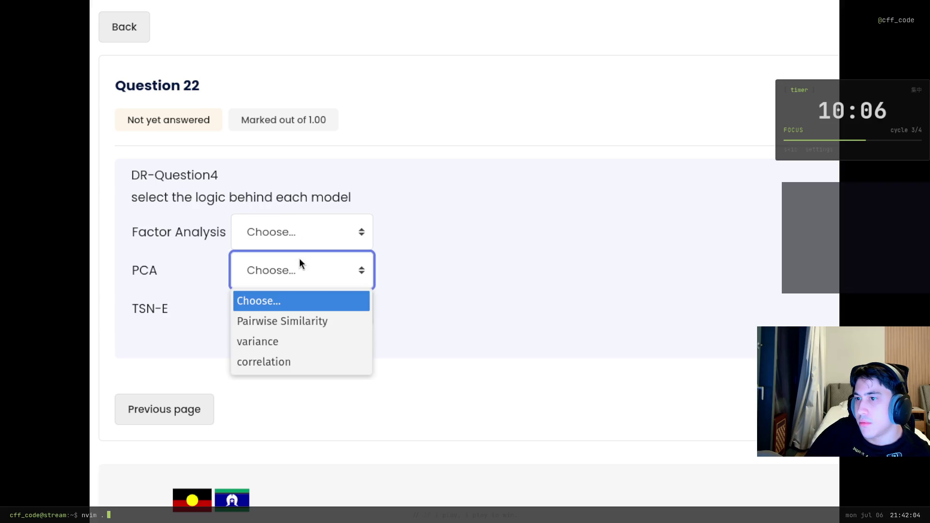
click(324, 343)
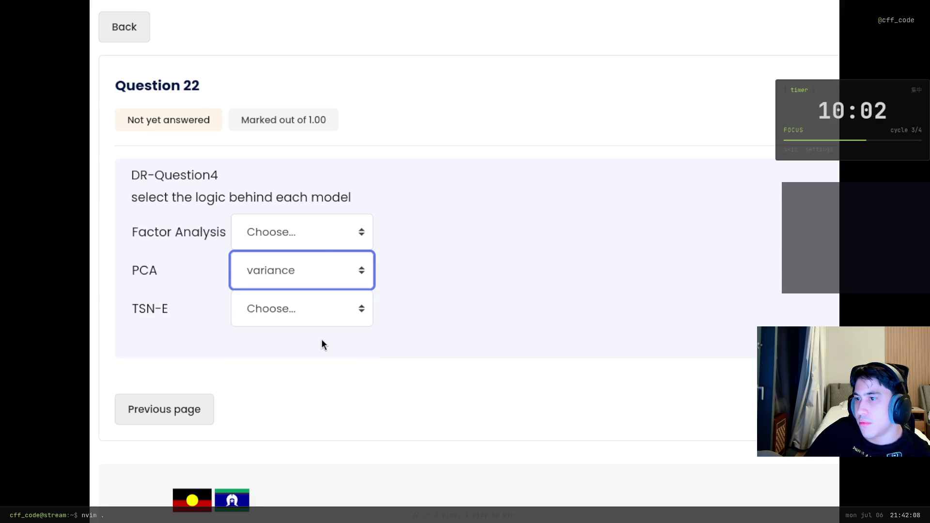
click(318, 226)
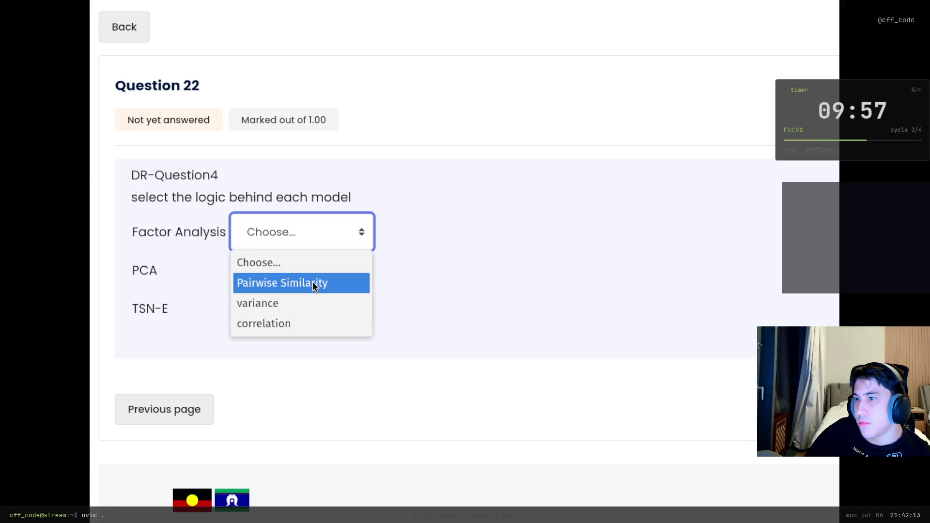
click(313, 285)
click(310, 232)
click(300, 323)
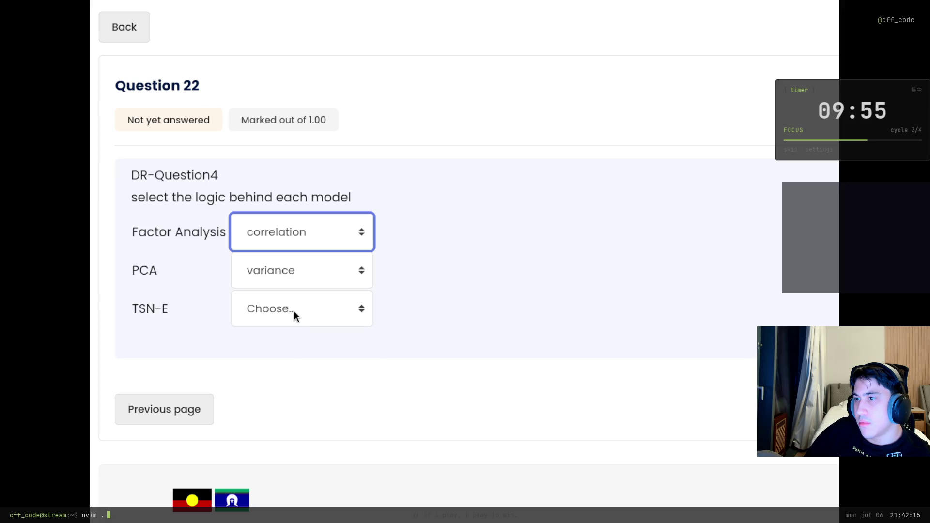
click(295, 311)
click(290, 360)
click(804, 410)
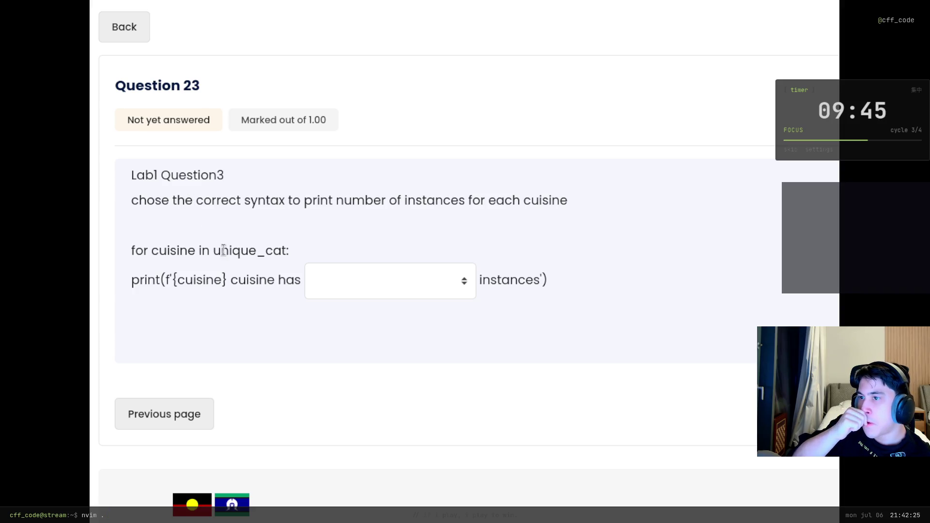
Answer Question 23 with a df[(df.cuisine==cuisine)] shape expression, replacing the initial {df['cuisine'].shape[1]} pick.
mouse_move(204, 201)
mouse_down()
mouse_move(301, 201)
mouse_move(362, 217)
mouse_move(427, 191)
mouse_move(550, 200)
mouse_up()
click(445, 252)
click(401, 291)
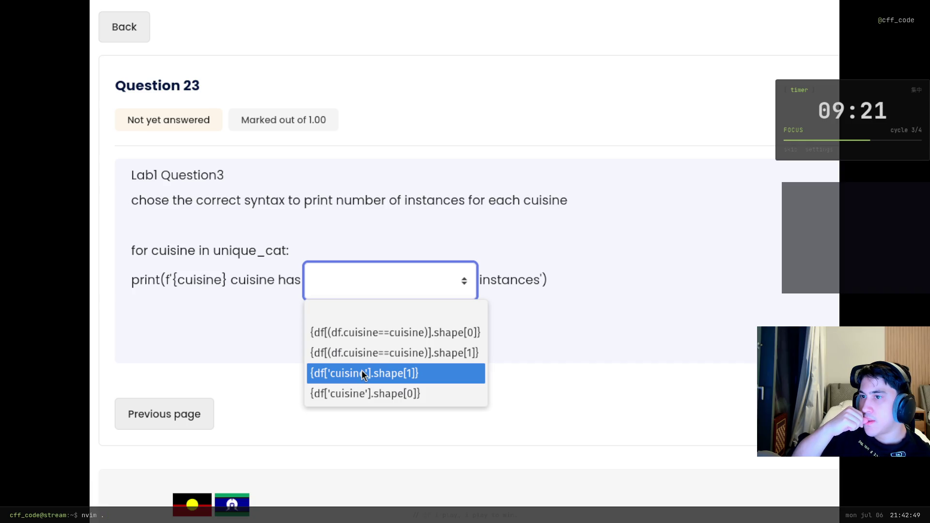
click(362, 370)
click(406, 287)
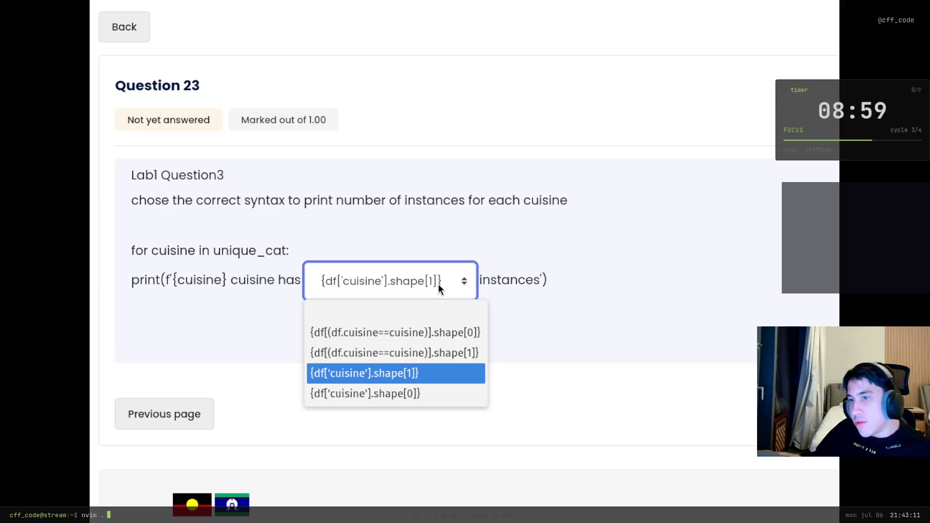
click(382, 351)
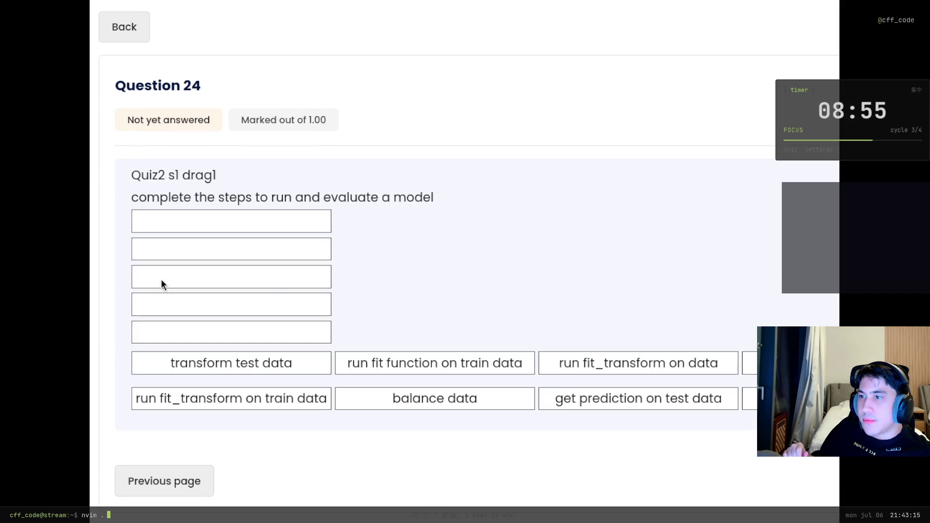
Skip Question 24's empty step-ordering boxes and advance to Question 25 on KNN.
drag(179, 219, 426, 197)
click(364, 201)
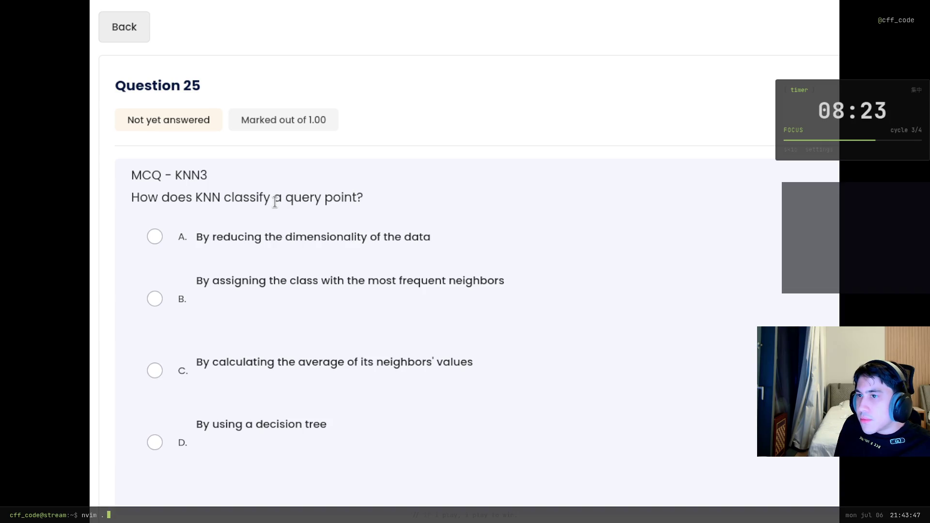
Answer the KNN classification question, switching from option A to option B (most frequent neighbors).
click(210, 239)
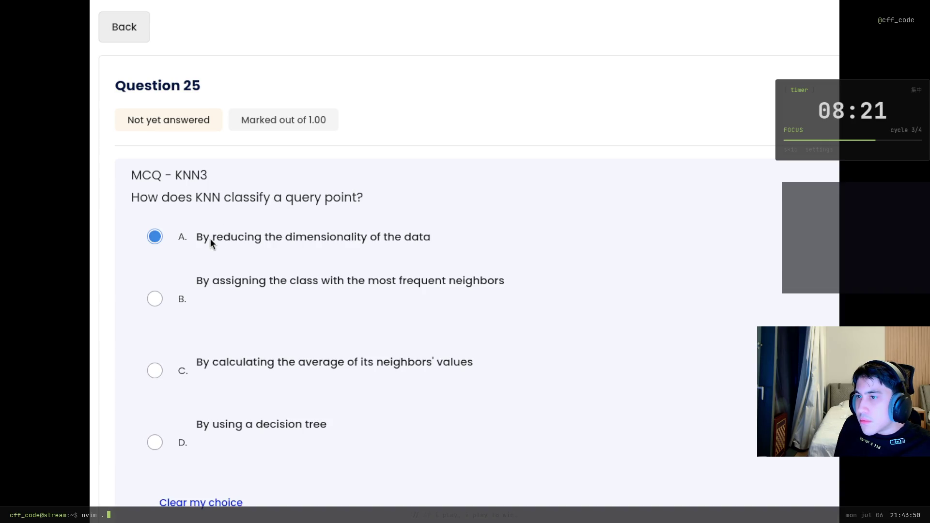
click(222, 286)
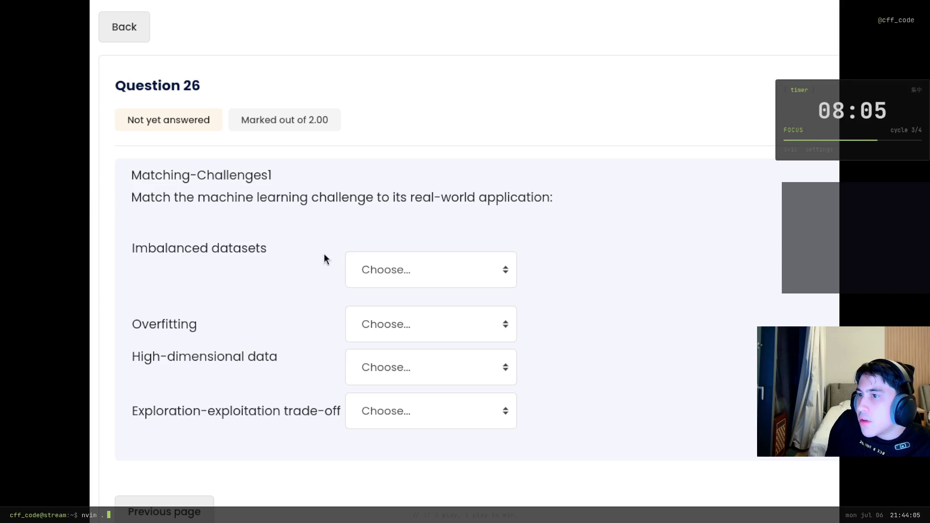
Match Overfitting to the stock price prediction model in Question 26.
click(405, 320)
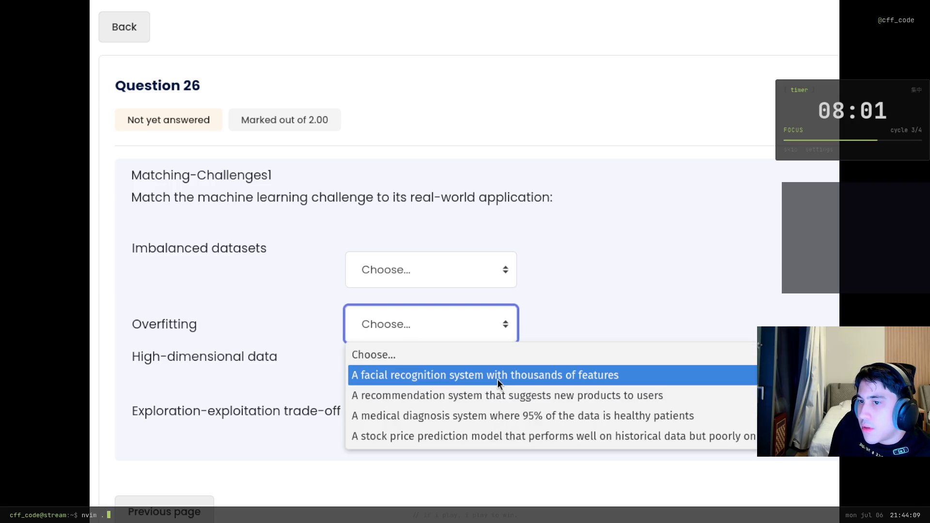
click(640, 303)
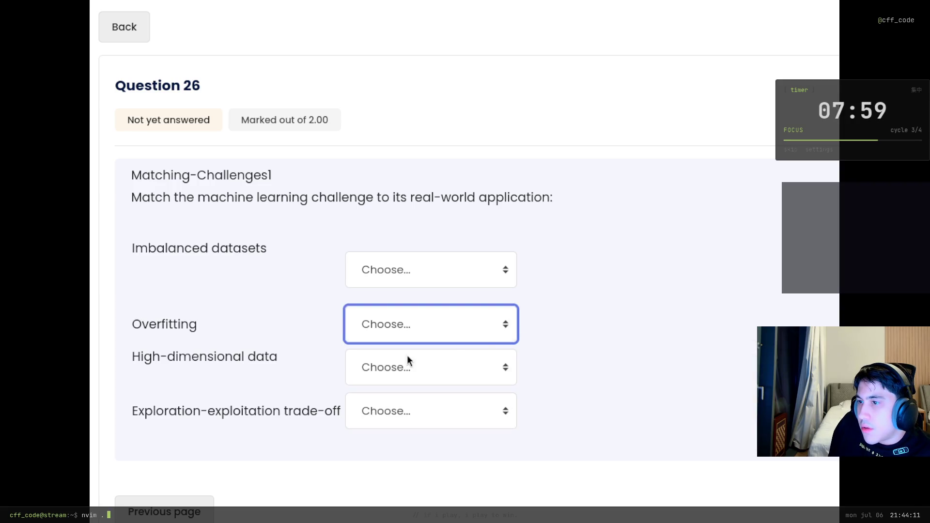
click(390, 367)
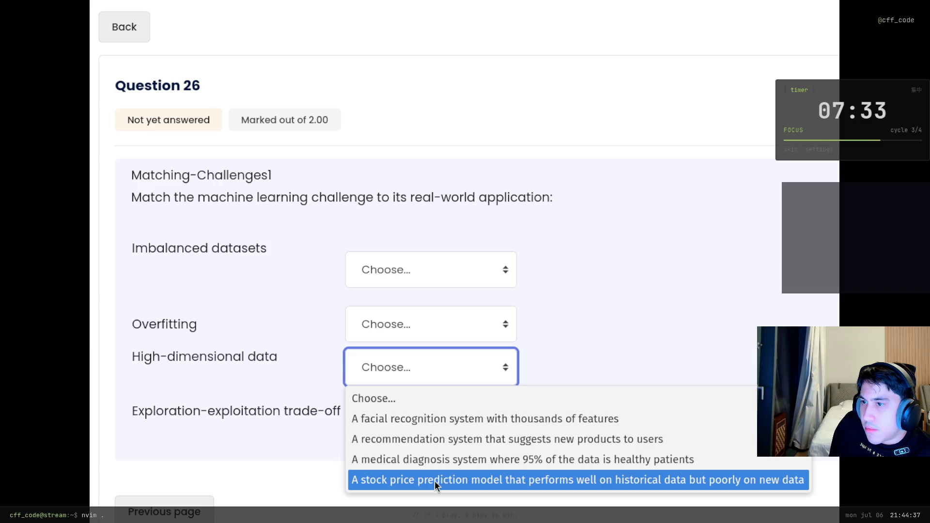
click(405, 318)
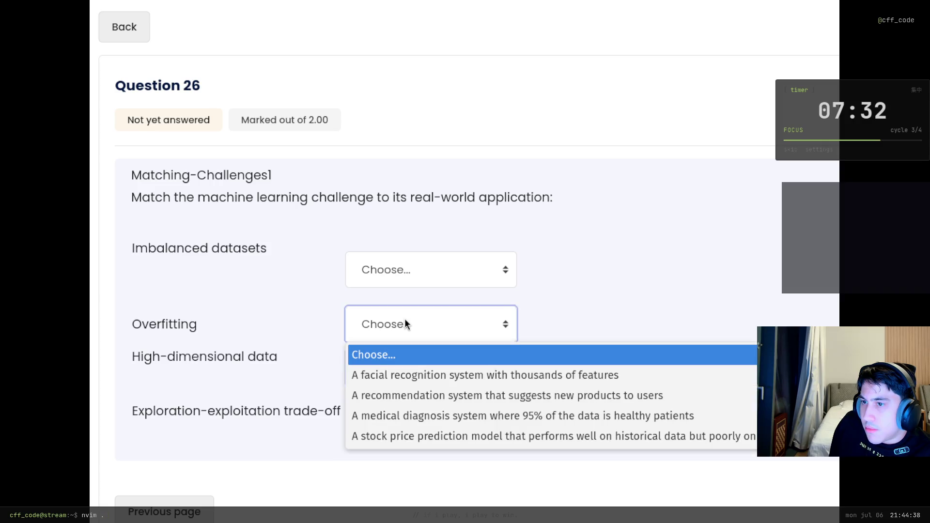
click(529, 437)
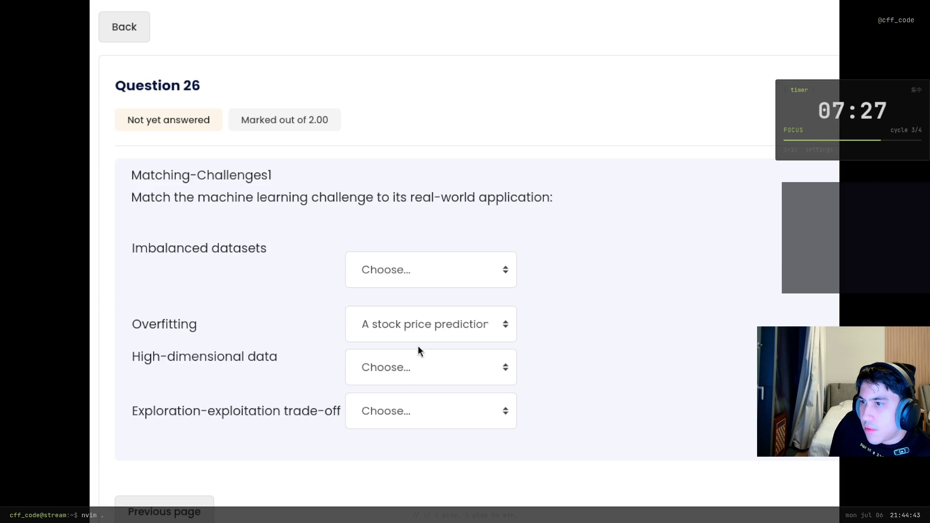
Match Imbalanced datasets to recommendation system, High-dimensional data to facial recognition, Exploration-exploitation to medical diagnosis.
click(447, 274)
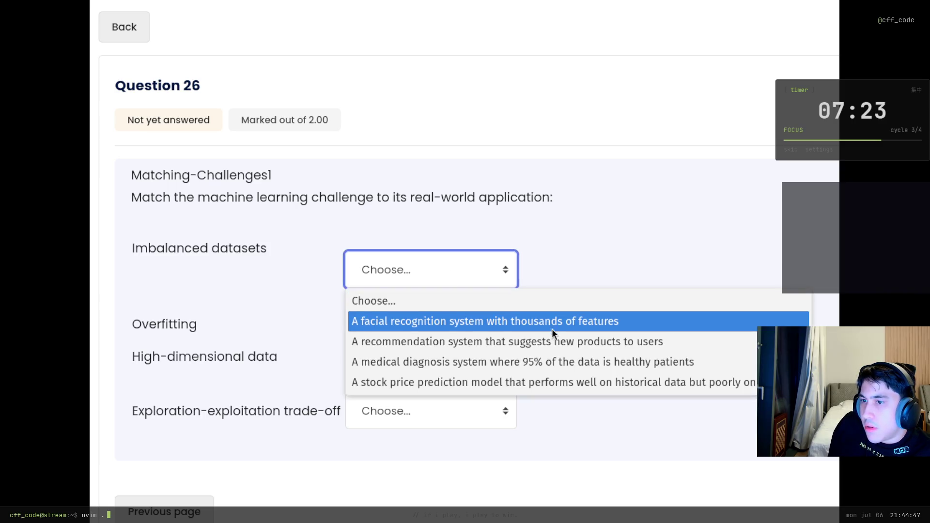
click(664, 342)
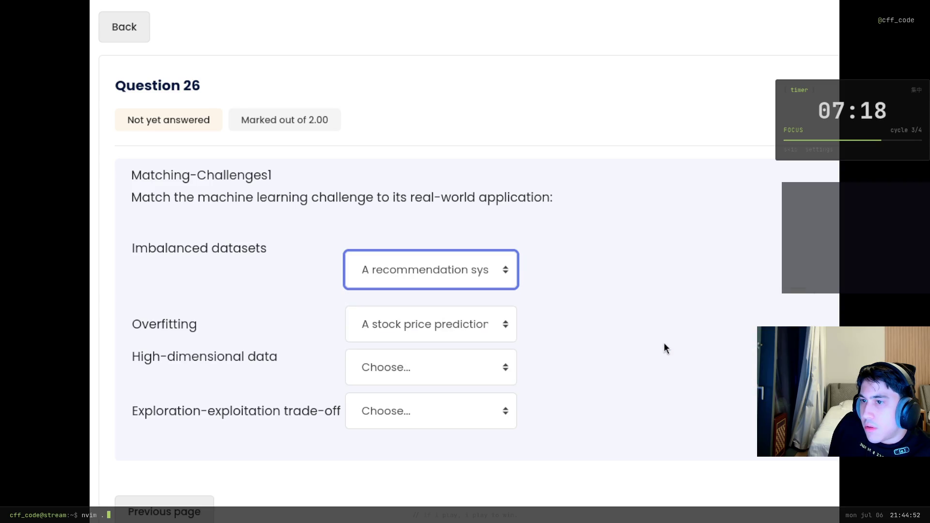
click(429, 367)
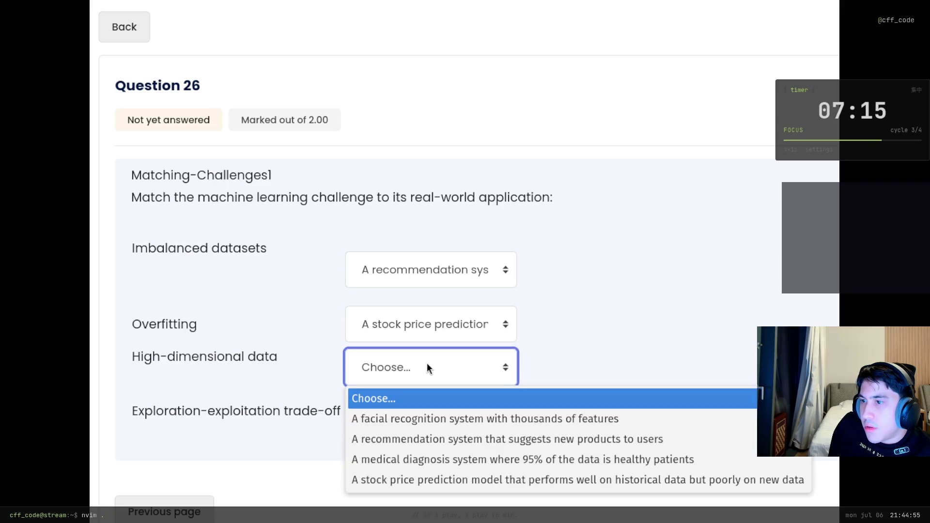
click(486, 417)
click(419, 415)
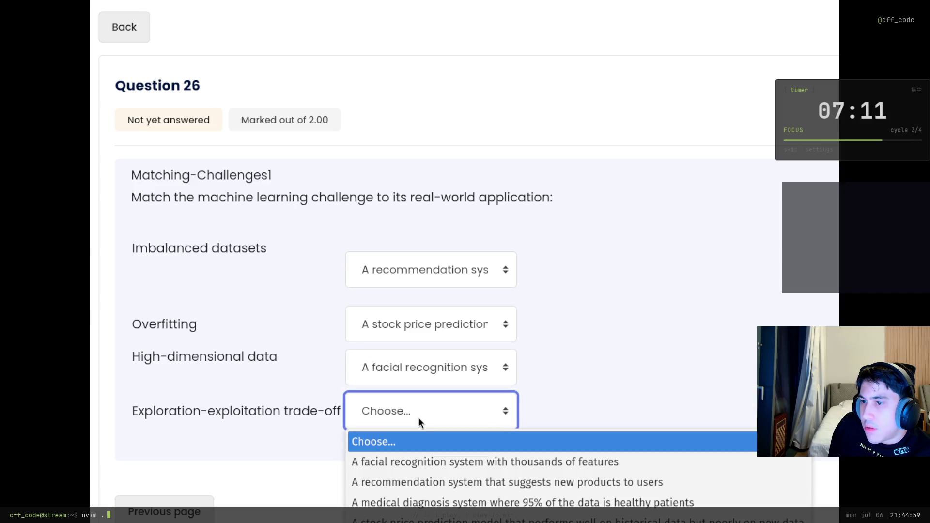
click(447, 503)
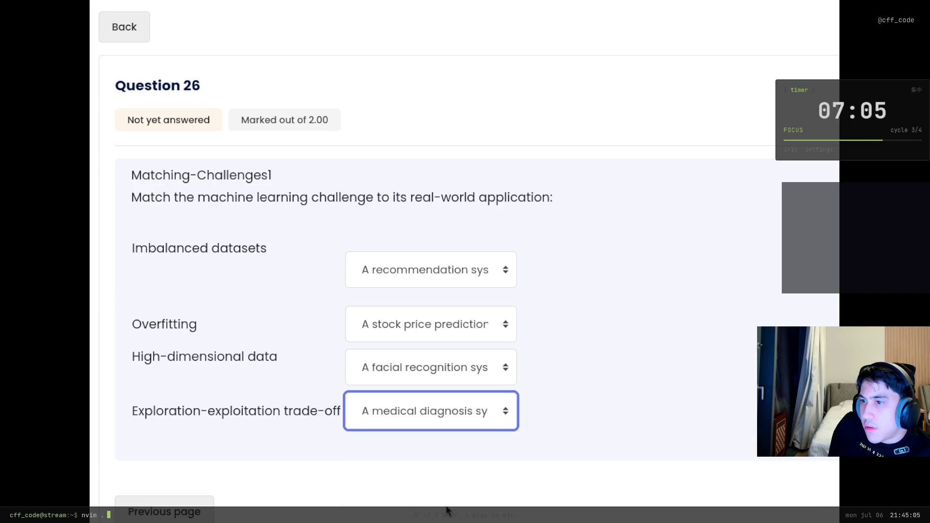
Double-check that High-dimensional data stays matched to the facial recognition system.
click(440, 368)
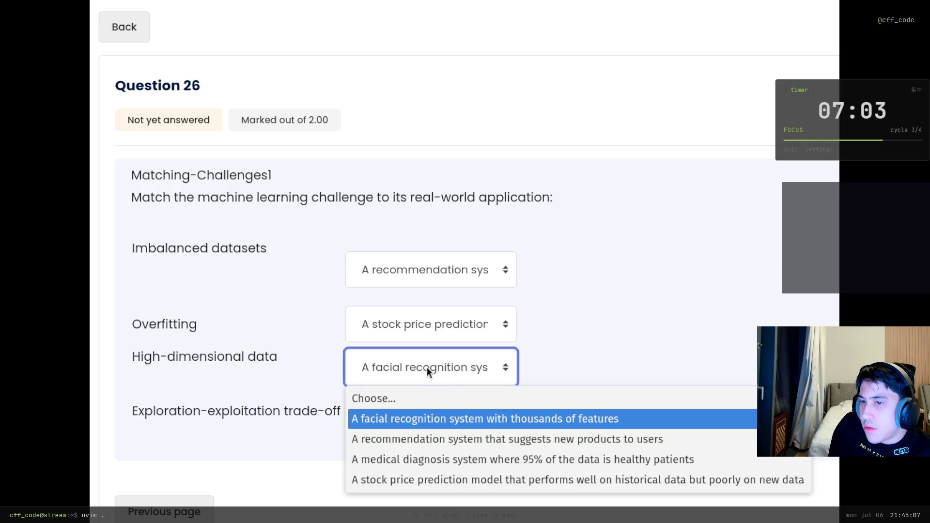
click(427, 367)
click(661, 395)
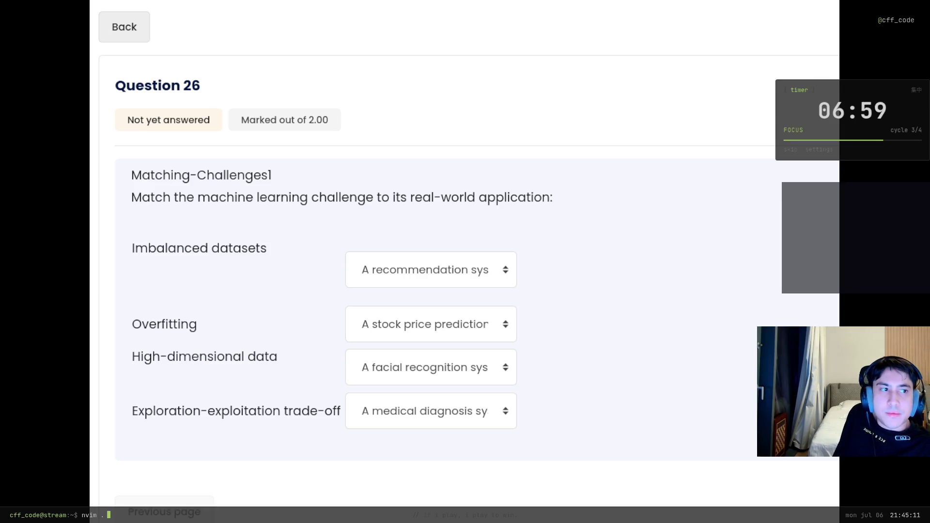
scroll(468, 262, down, 15)
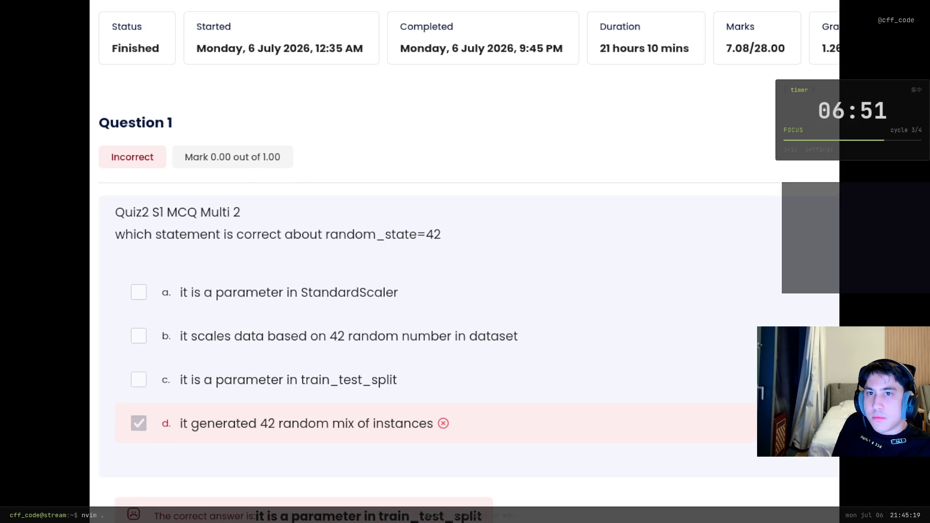
Inspect the 7.08/28.00 total mark on the graded review page.
drag(777, 50, 719, 59)
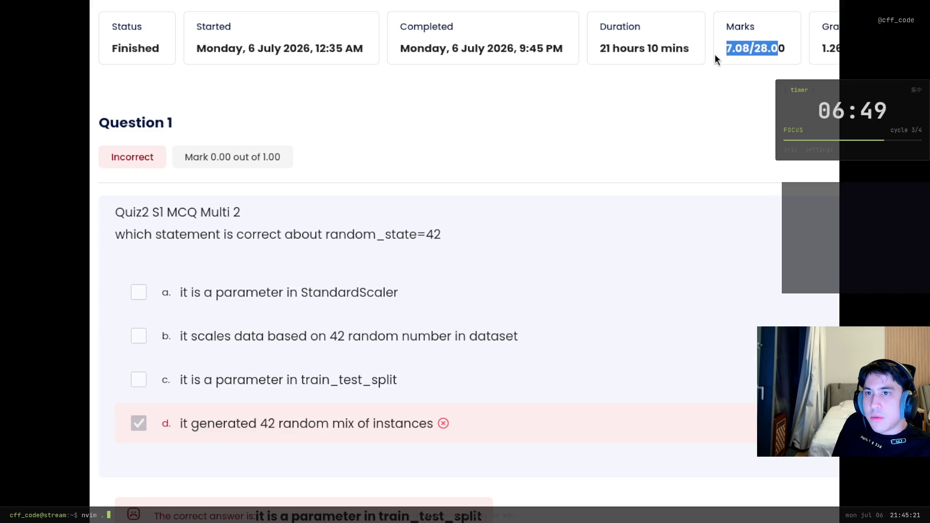
click(774, 54)
text(cla)
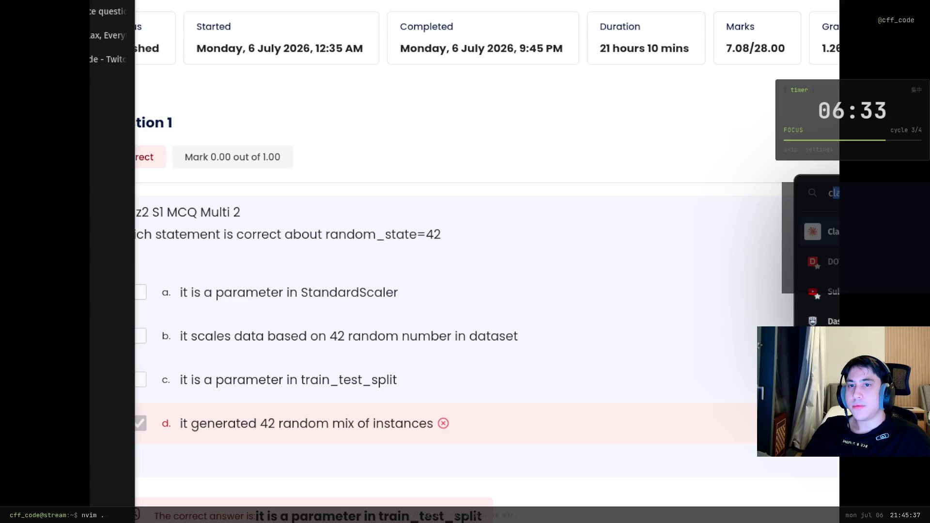
key(ctrl+t)
key(ctrl+w)
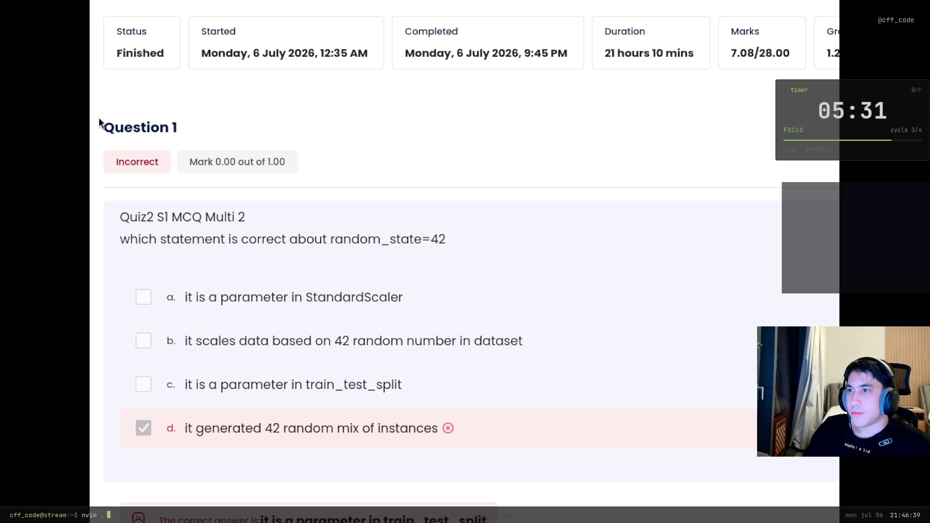
Scroll the review from Question 1's heading and mark down to Question 26's graded matching answers.
mouse_move(98, 117)
mouse_down()
mouse_move(194, 199)
mouse_move(311, 384)
mouse_move(489, 503)
mouse_up()
scroll(490, 504, down, 15)
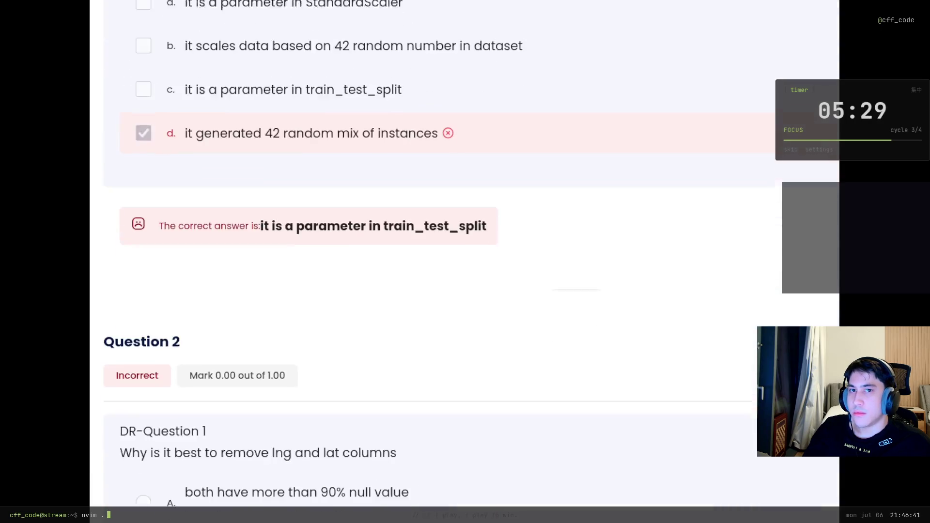
scroll(465, 261, down, 15)
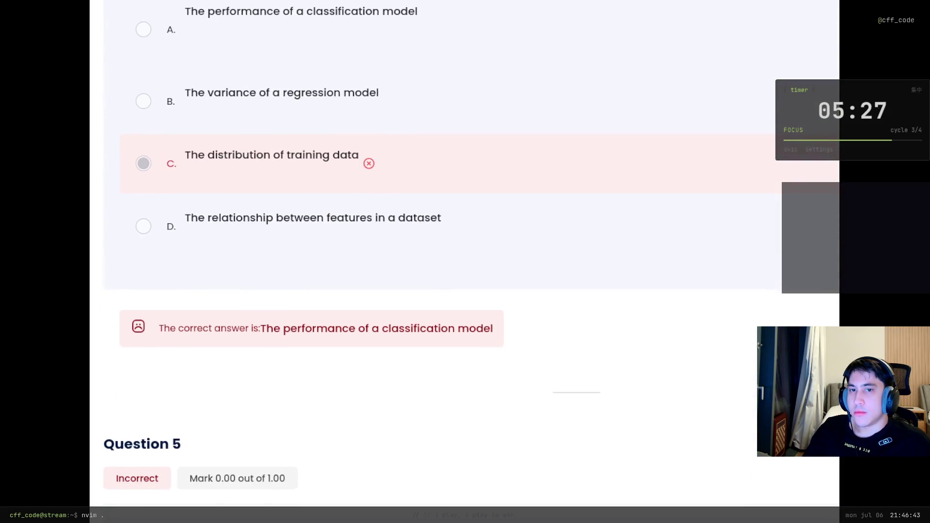
scroll(465, 262, up, 20)
scroll(697, 417, up, 10)
scroll(743, 420, down, 15)
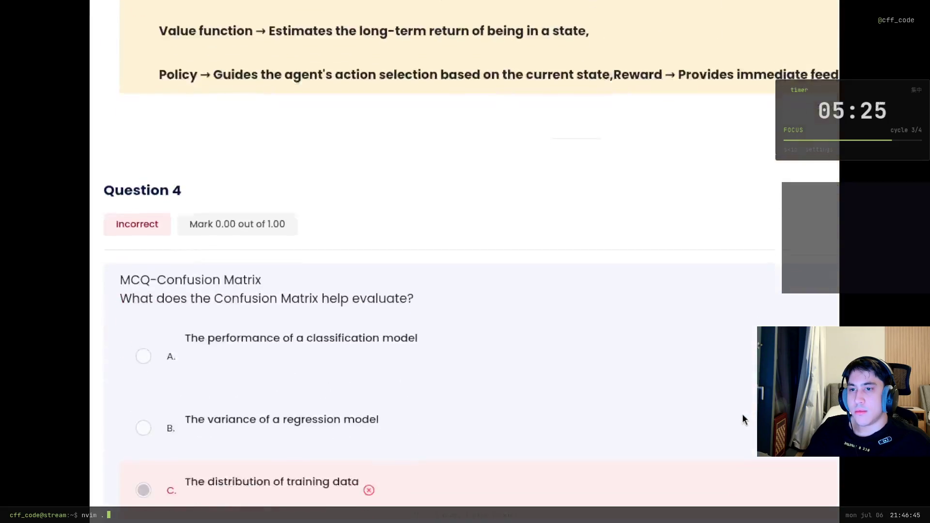
scroll(135, 276, up, 15)
scroll(135, 276, up, 7)
drag(105, 127, 199, 139)
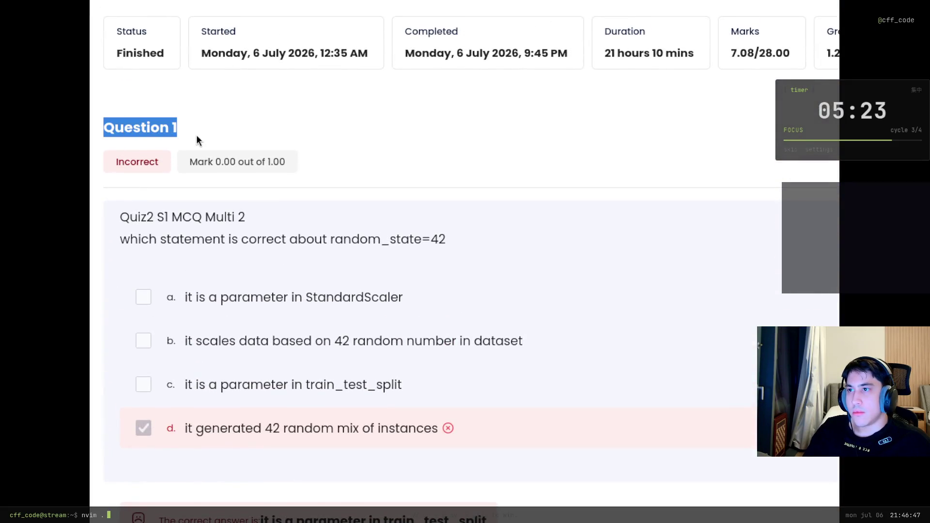
scroll(469, 481, down, 20)
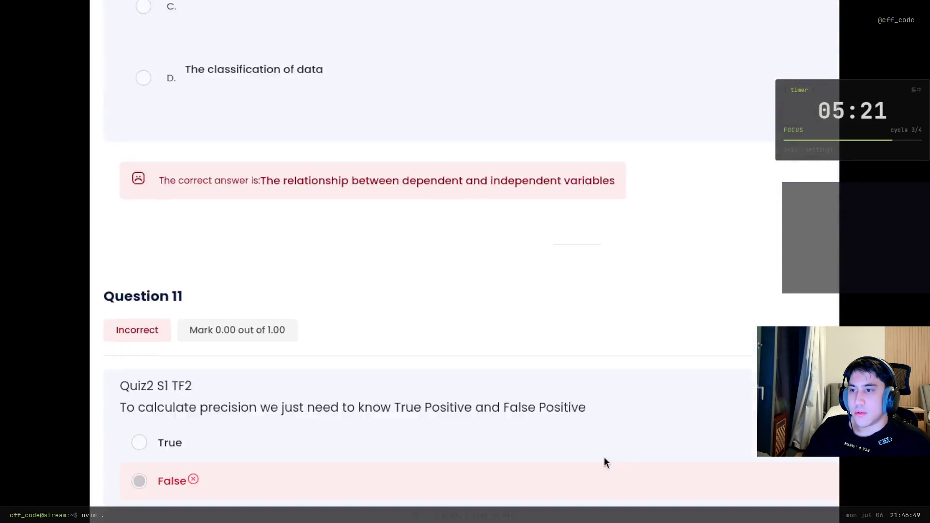
scroll(541, 454, down, 20)
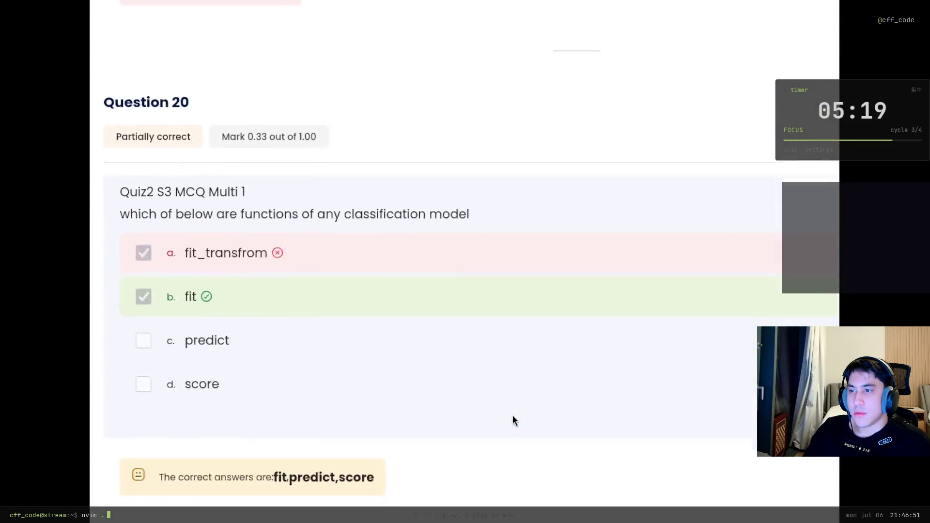
scroll(533, 417, down, 15)
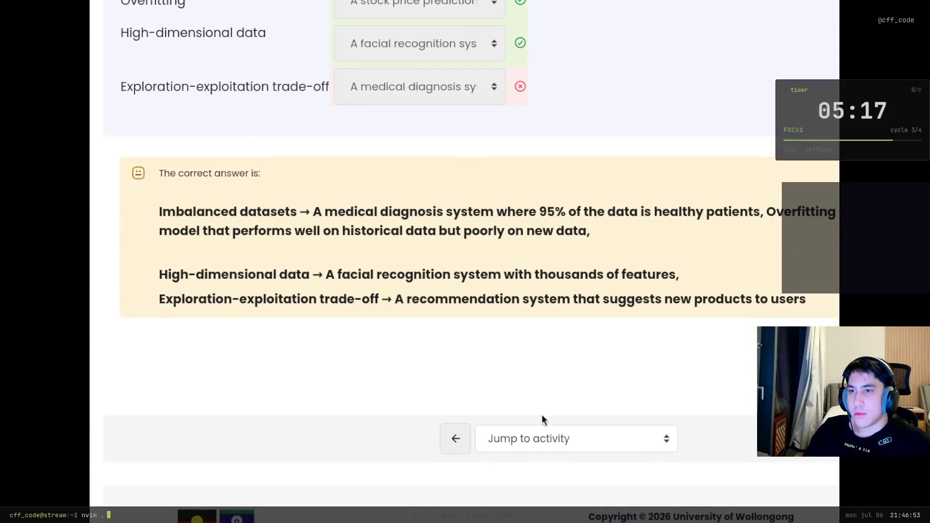
scroll(557, 407, up, 1)
scroll(569, 401, up, 3)
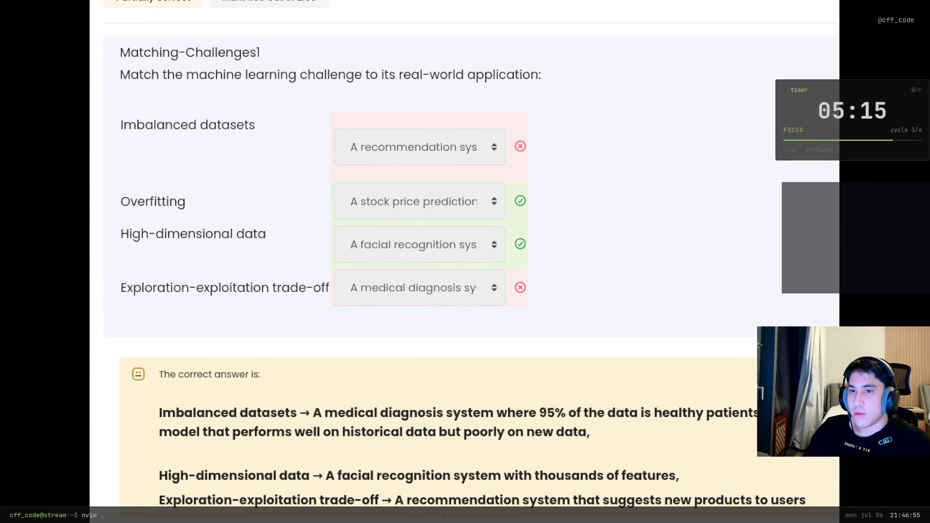
key(ctrl+a)
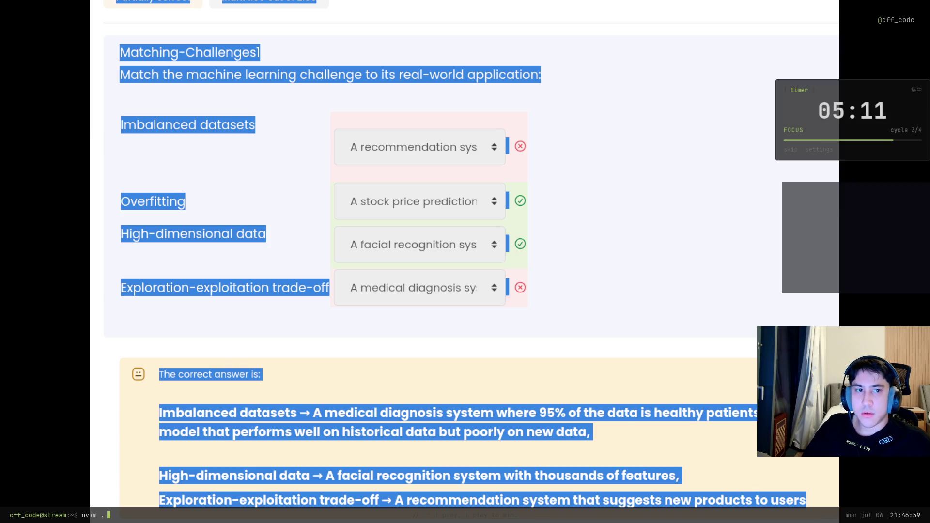
key(alt+Tab)
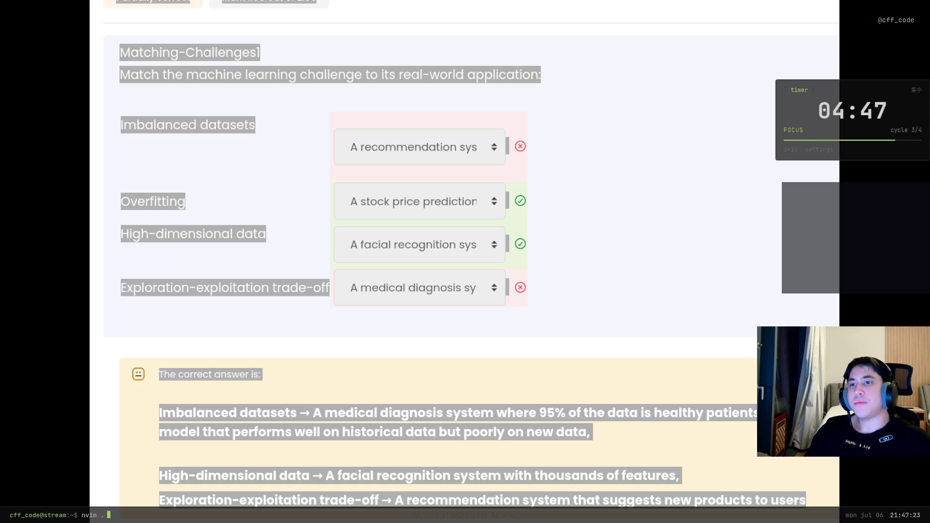
click(823, 174)
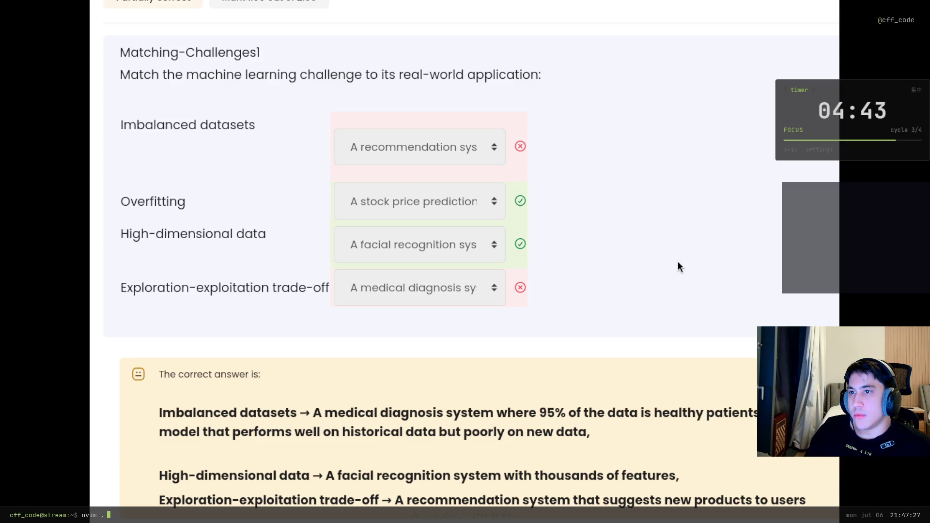
Scroll to the top of the review, then down to Question 3's reinforcement-learning matching feedback.
scroll(678, 266, up, 15)
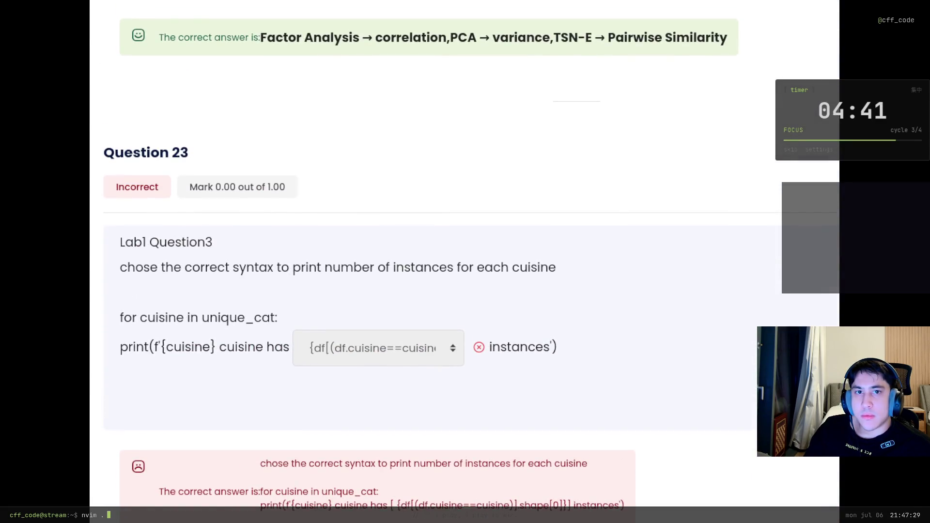
scroll(465, 301, up, 15)
scroll(186, 239, up, 15)
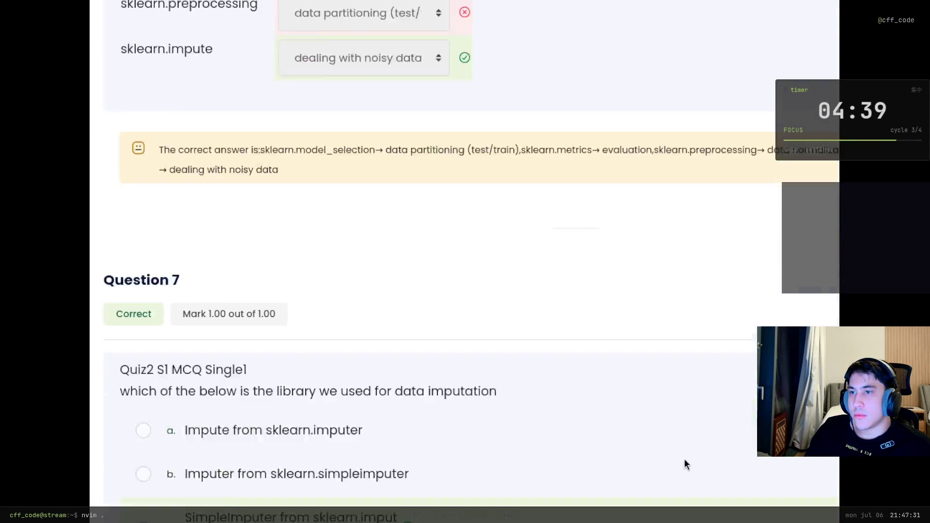
scroll(465, 262, up, 10)
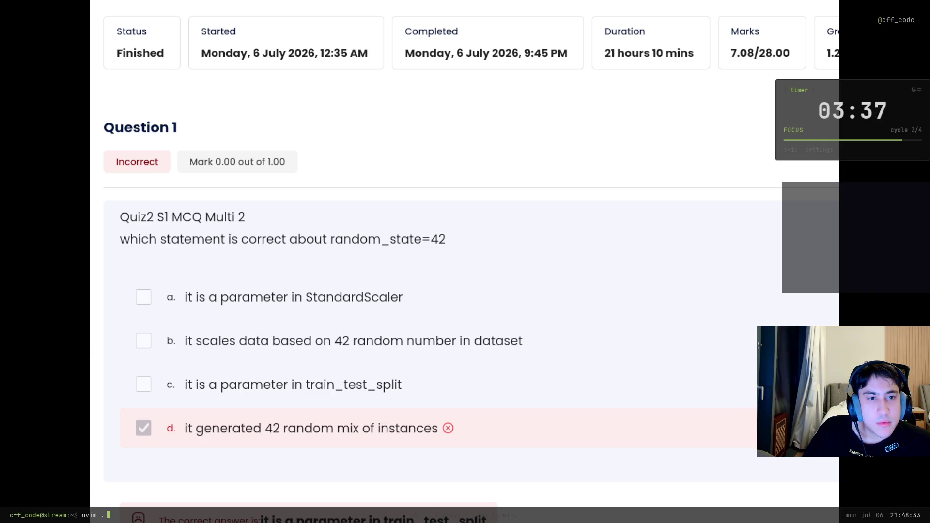
scroll(465, 242, down, 15)
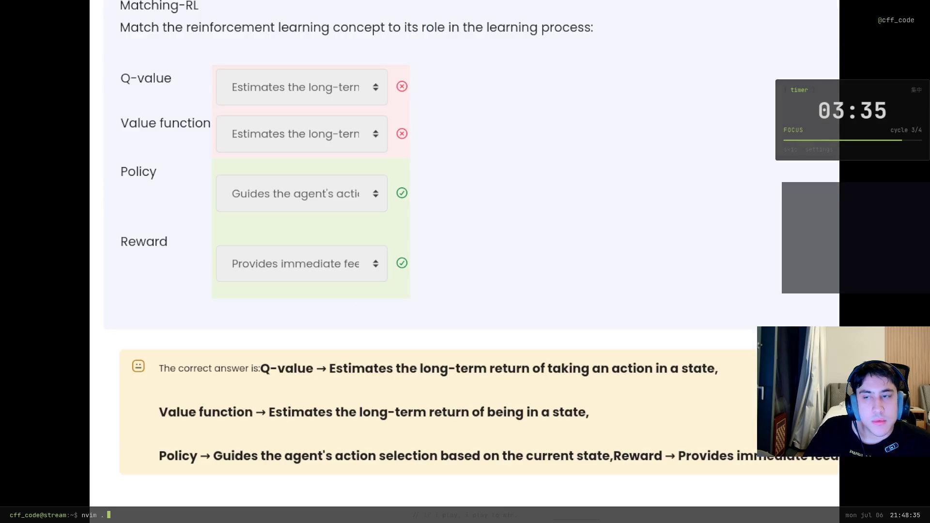
Scroll between the graded answers for Questions 2, 3 and 11.
scroll(582, 380, up, 5)
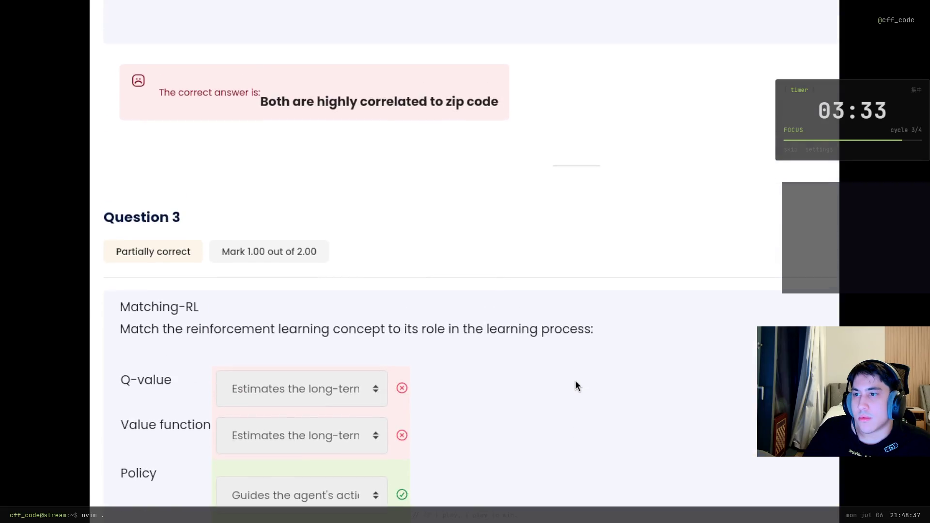
scroll(576, 383, down, 2)
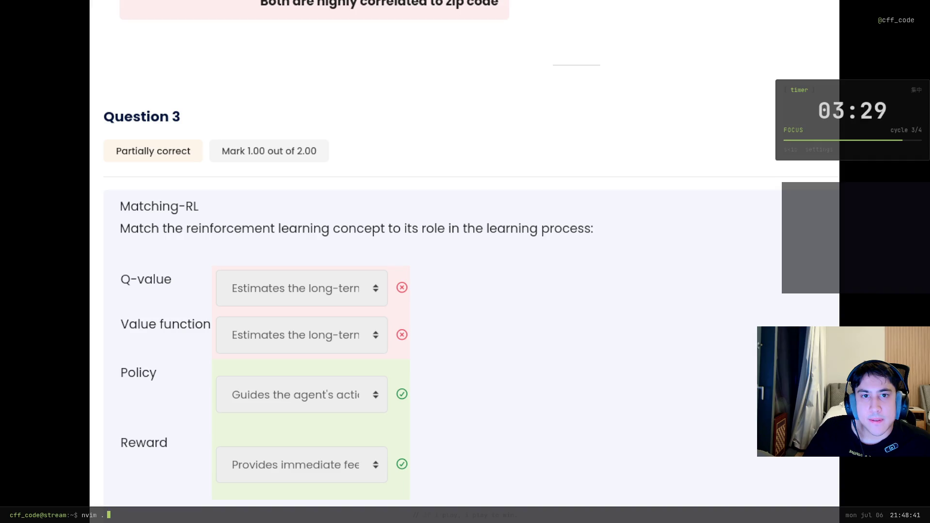
scroll(277, 341, down, 20)
scroll(277, 341, up, 4)
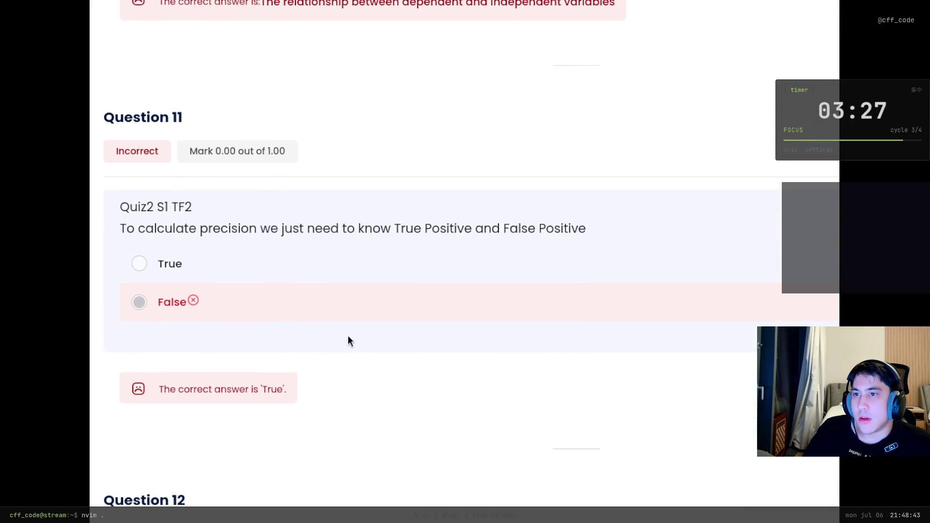
scroll(349, 339, up, 3)
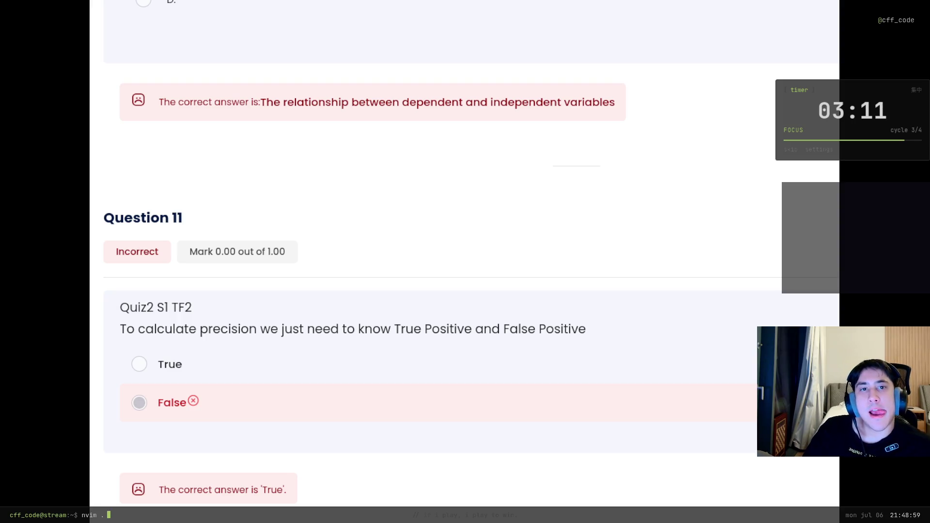
scroll(465, 242, up, 20)
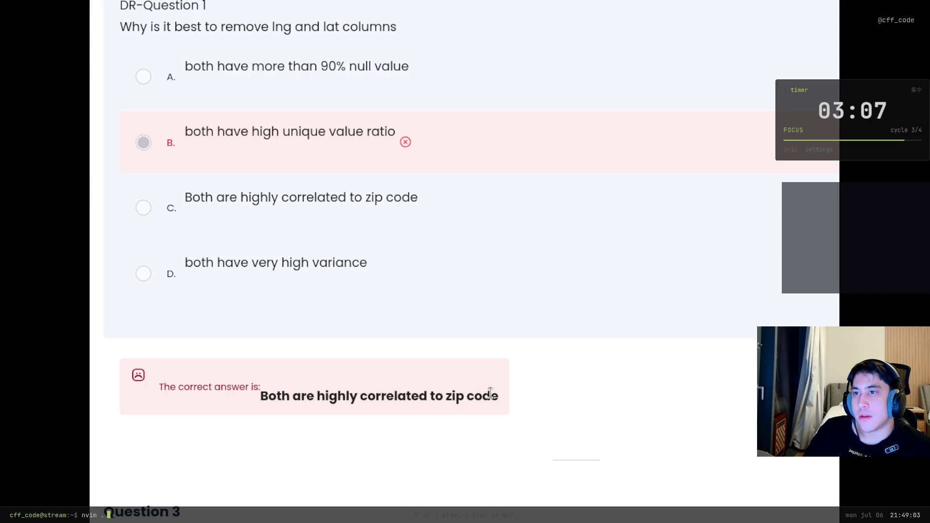
Highlight Question 5's correct answer text and start a region screenshot with Ctrl+Shift+S.
drag(315, 394, 475, 395)
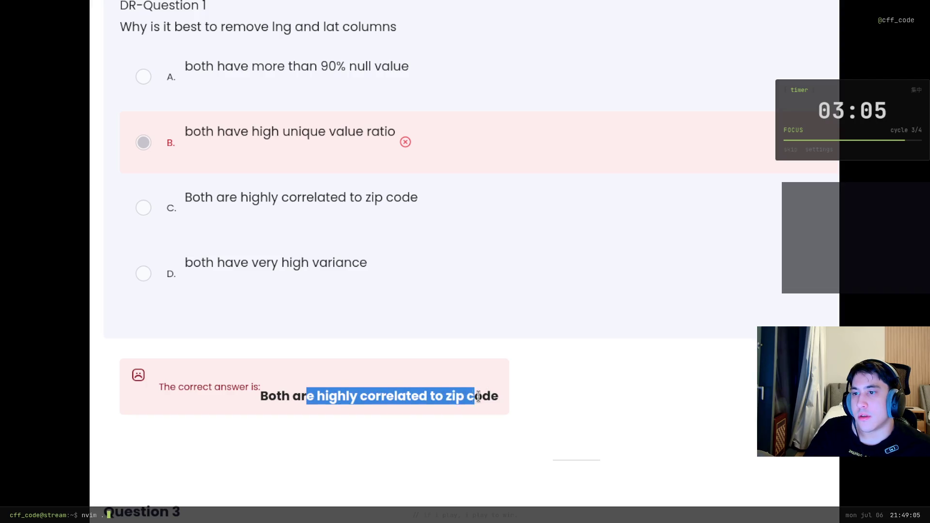
click(618, 377)
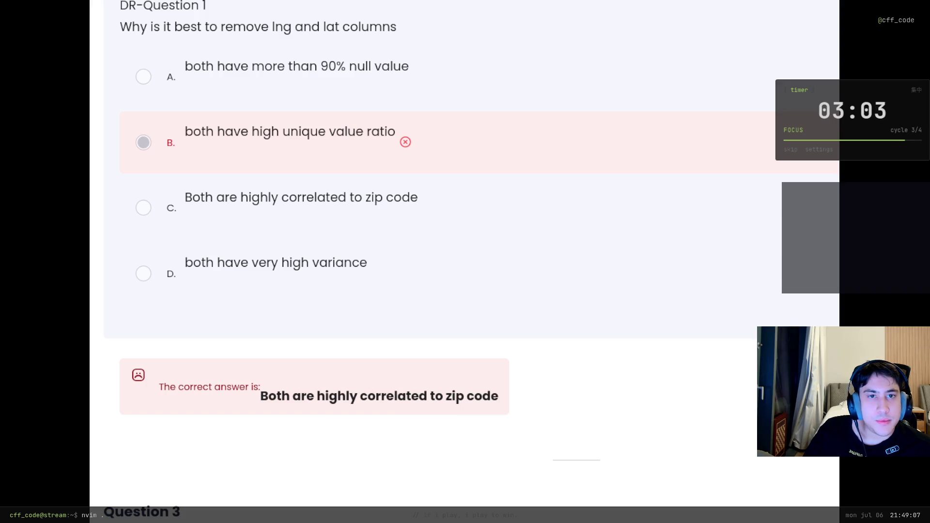
scroll(465, 261, down, 10)
scroll(414, 237, up, 4)
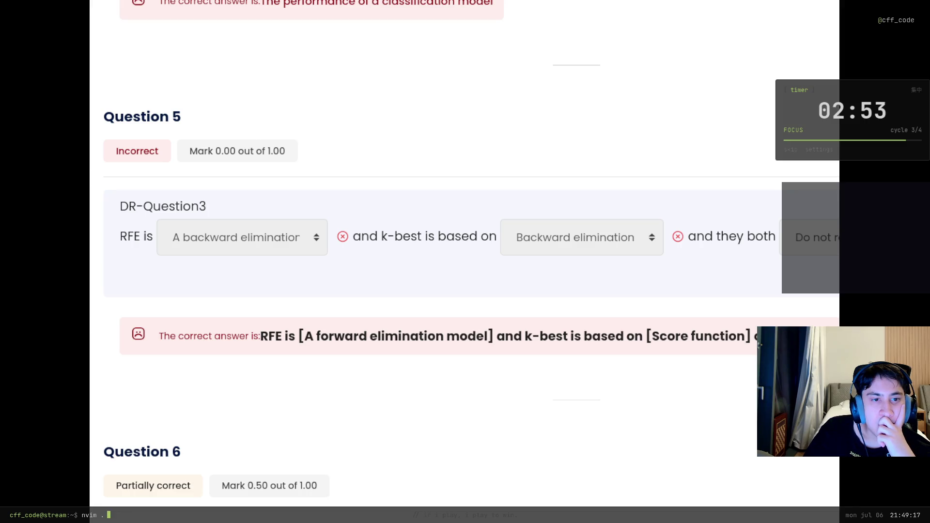
key(ctrl+shift+s)
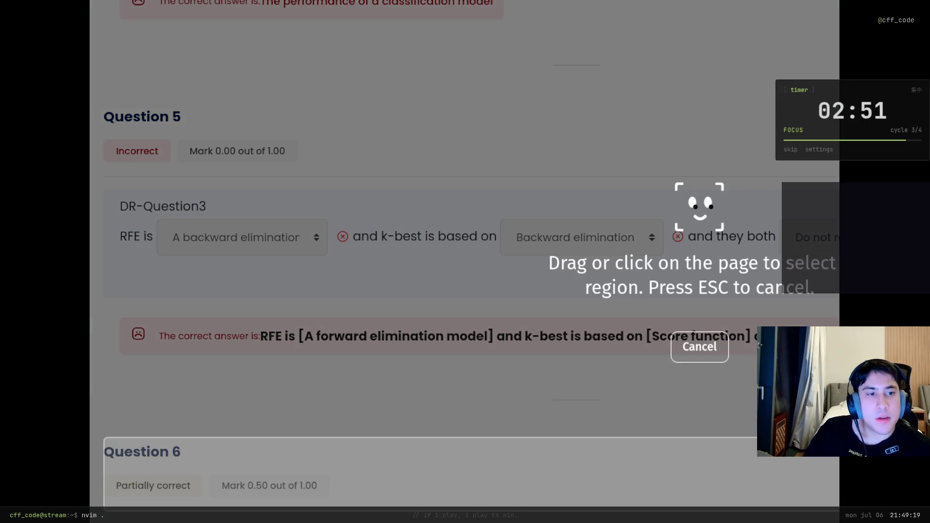
Cancel the region capture and skim down the graded review to the final question.
key(Escape)
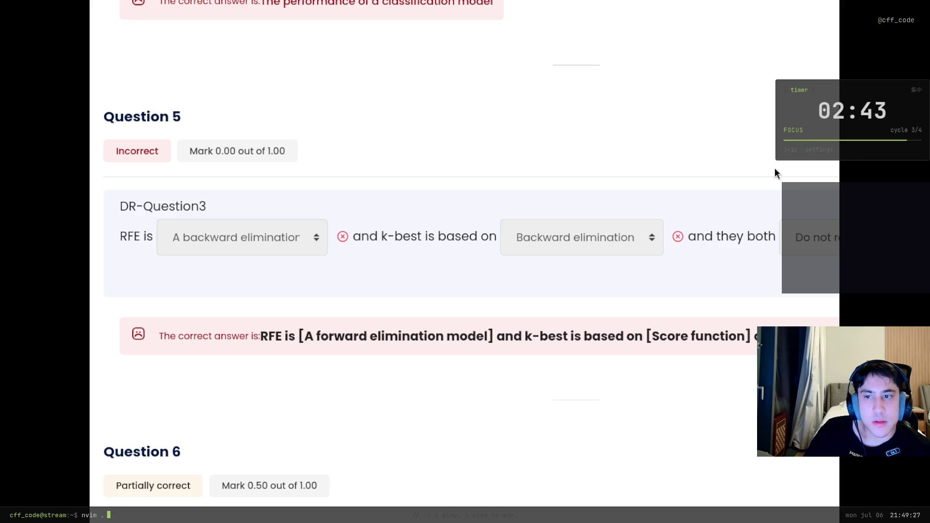
scroll(757, 160, down, 20)
scroll(694, 185, down, 20)
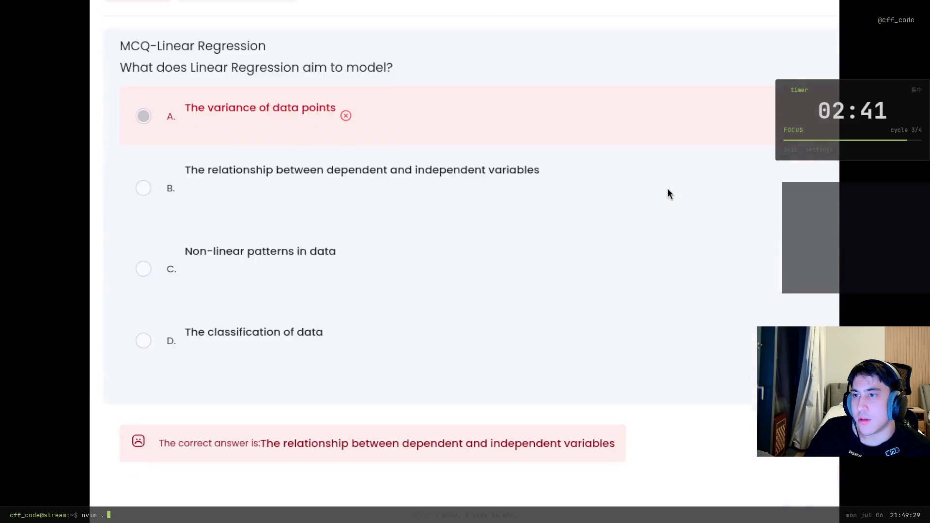
scroll(656, 179, down, 15)
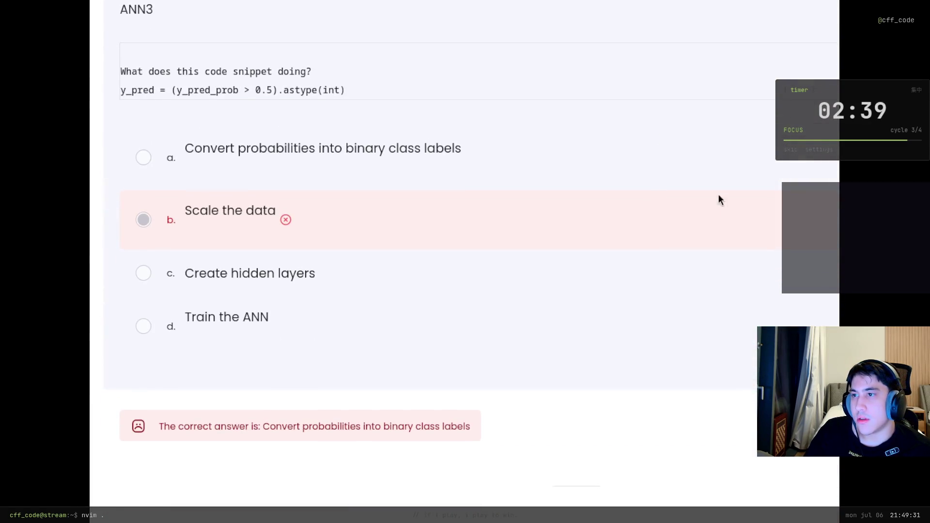
scroll(530, 287, down, 20)
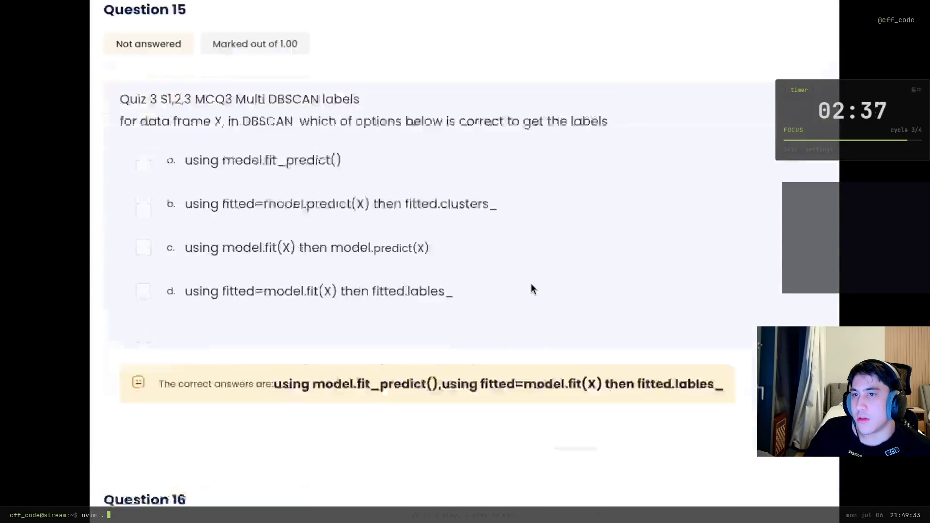
scroll(530, 279, up, 10)
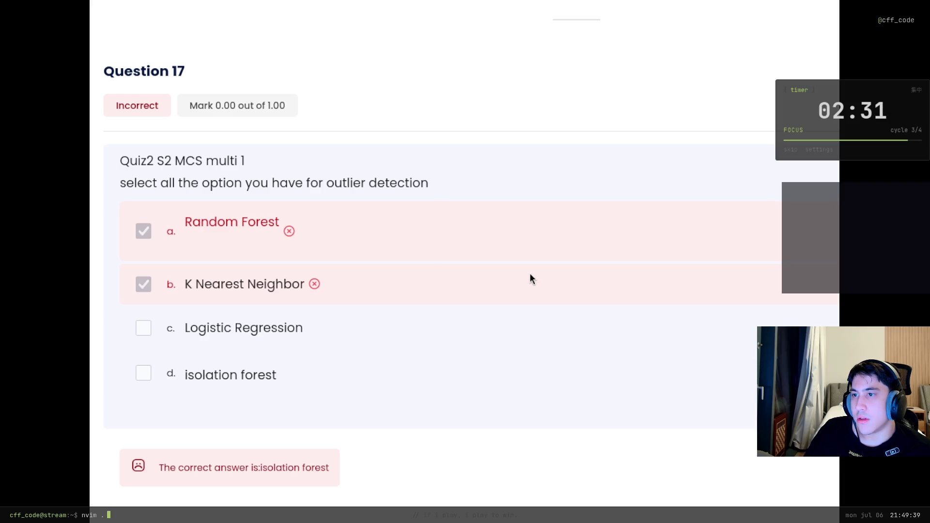
scroll(530, 274, down, 20)
scroll(528, 276, up, 10)
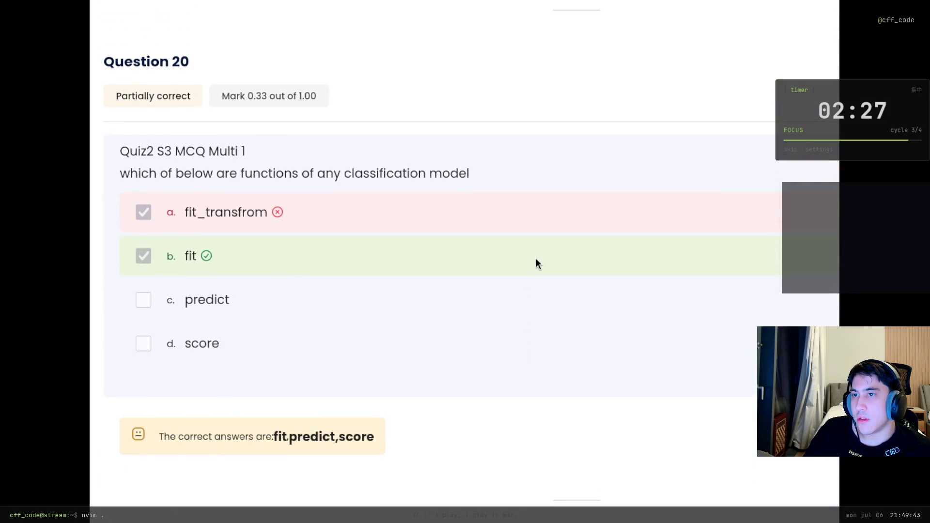
scroll(536, 261, down, 10)
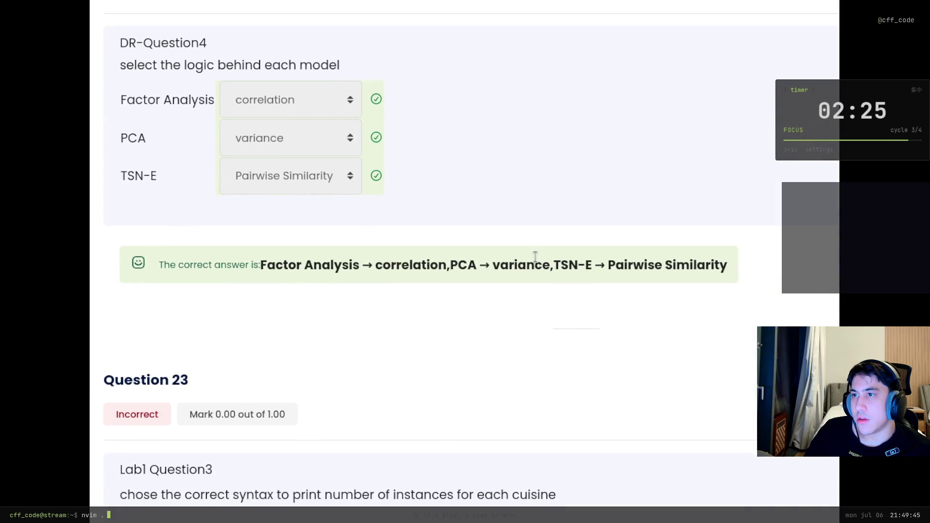
scroll(691, 311, down, 10)
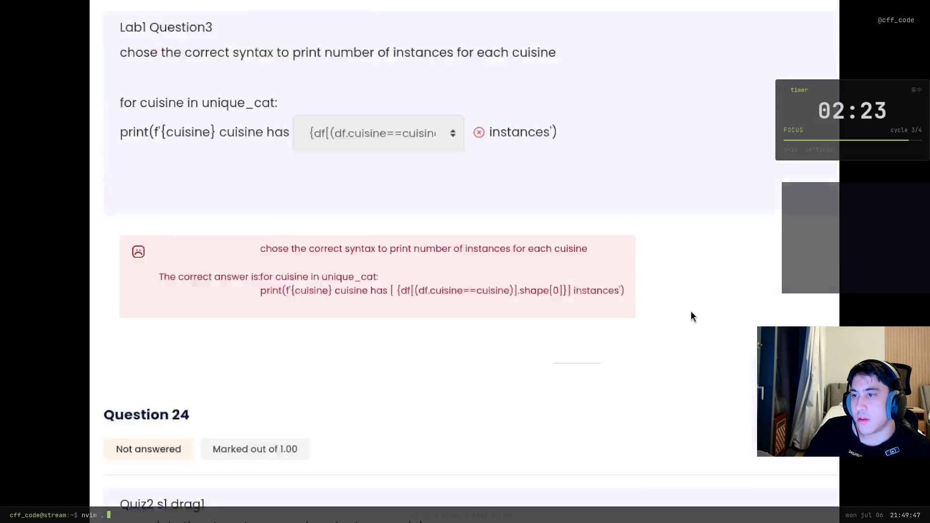
scroll(691, 304, up, 6)
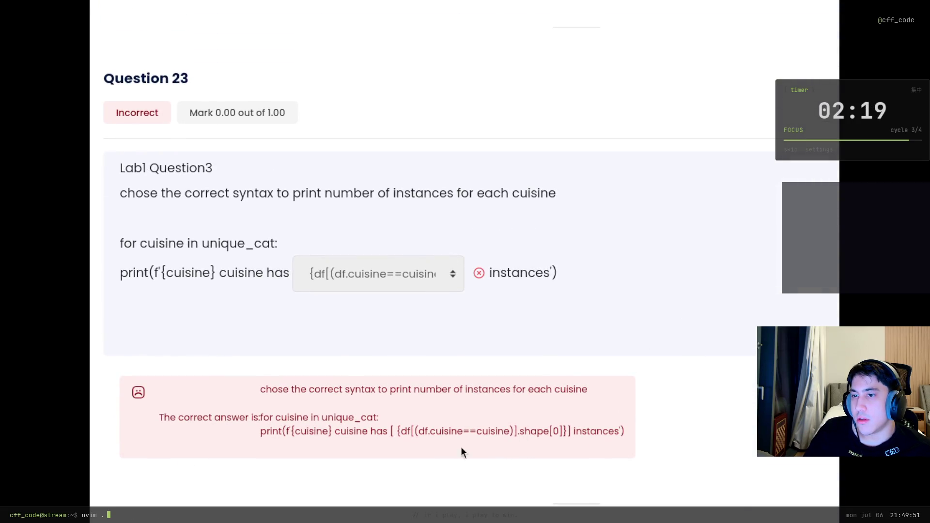
scroll(557, 437, down, 8)
scroll(557, 426, down, 3)
scroll(561, 419, down, 8)
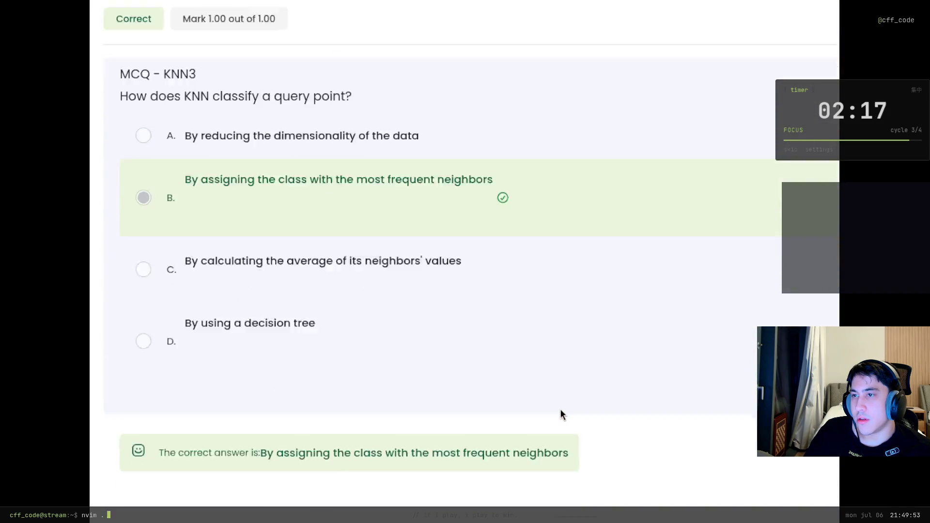
Return up to Question 21, graded 0.25/1.00 with only sklearn.tree matched correctly.
scroll(562, 414, up, 5)
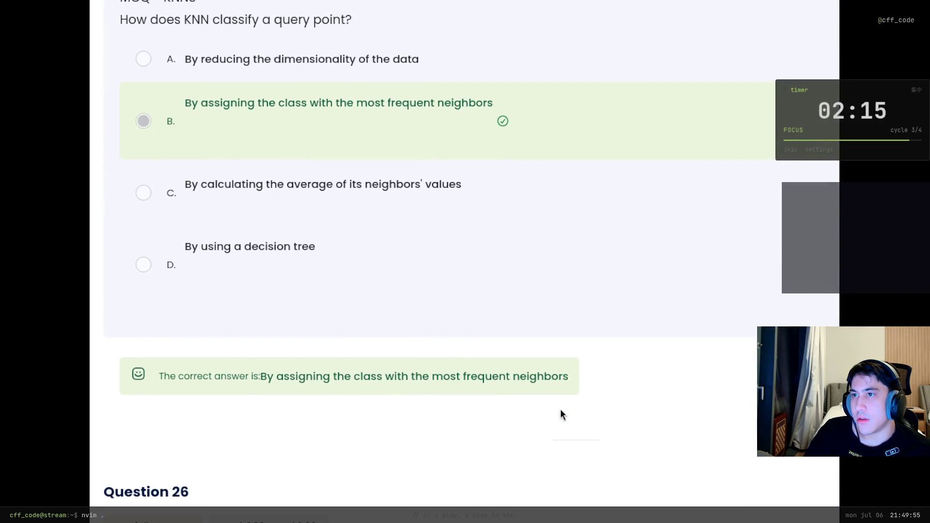
scroll(562, 409, down, 10)
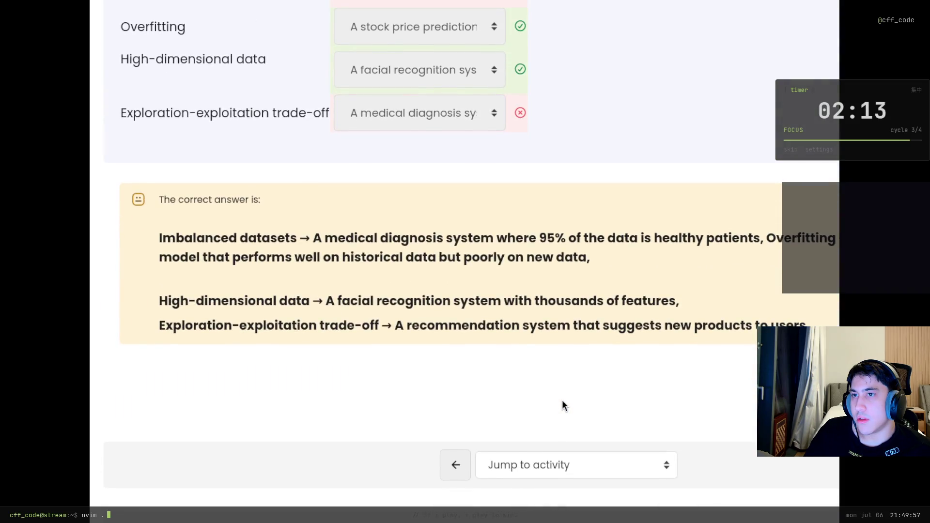
scroll(562, 400, up, 15)
scroll(607, 383, up, 10)
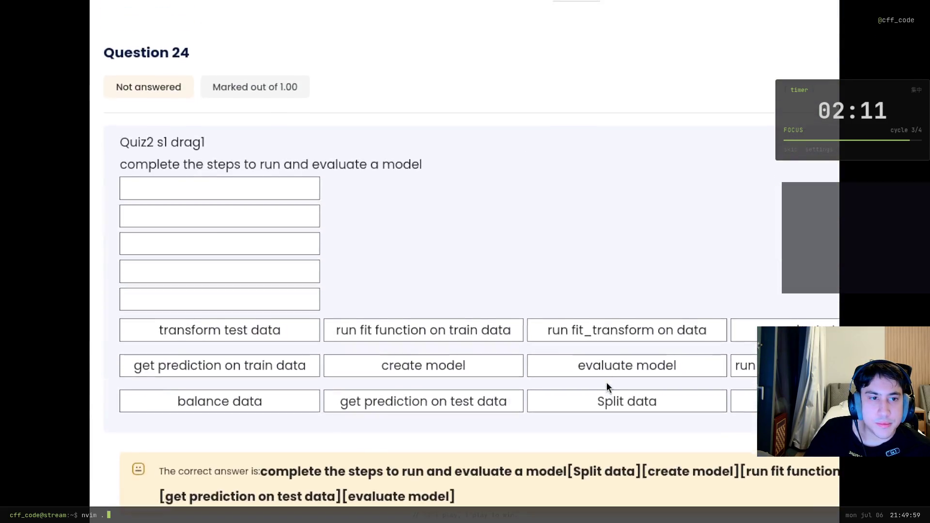
scroll(571, 347, up, 10)
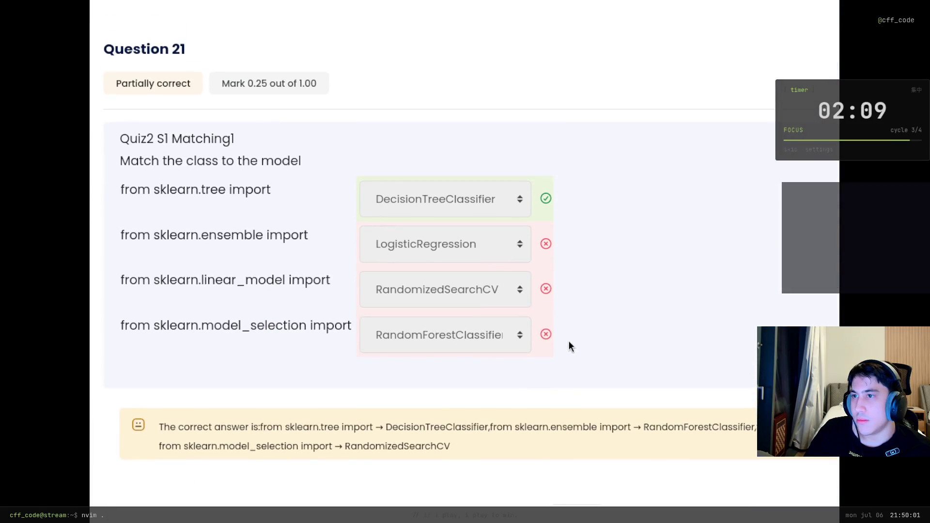
scroll(569, 342, up, 2)
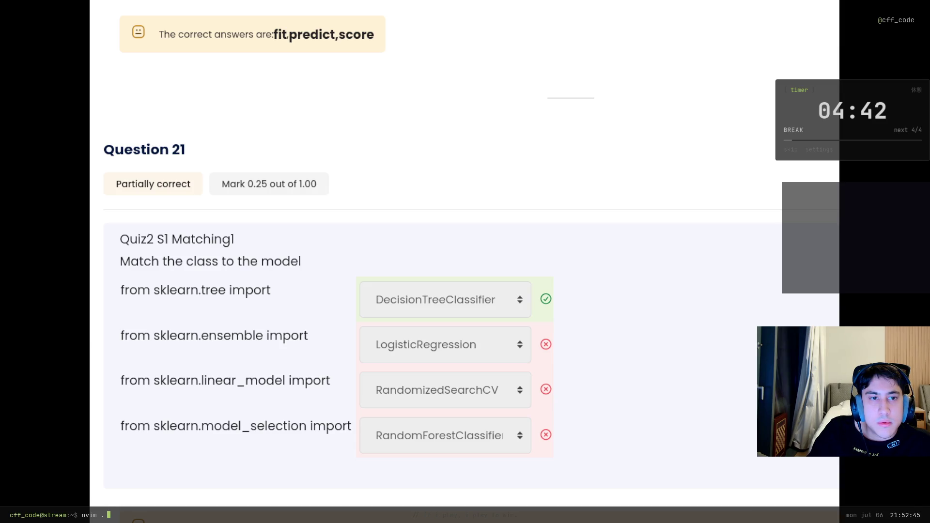
scroll(464, 261, up, 1)
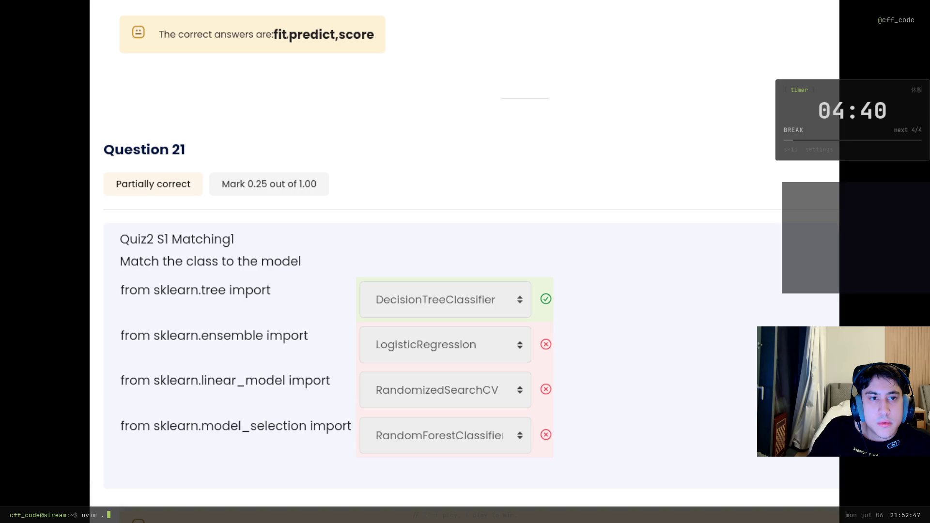
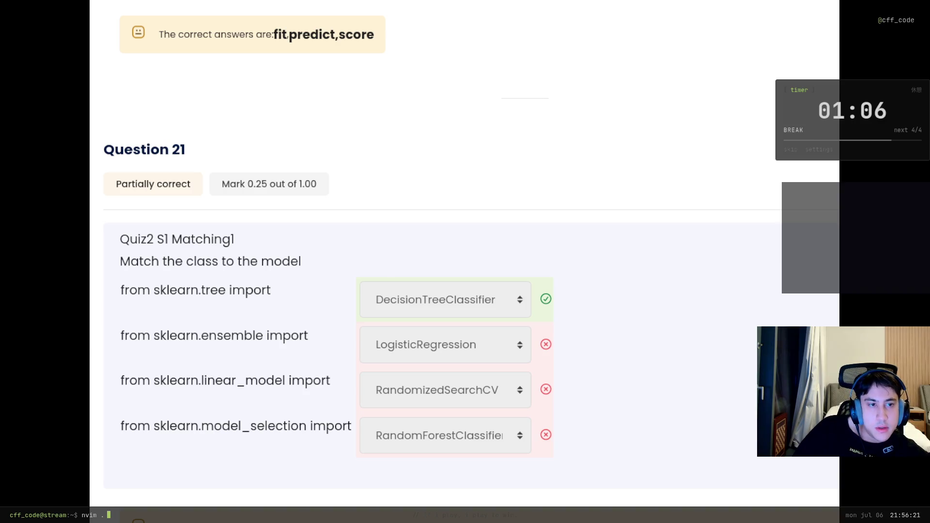
Scroll back to Question 4 on the Confusion Matrix and briefly highlight its correct answer.
scroll(299, 305, up, 20)
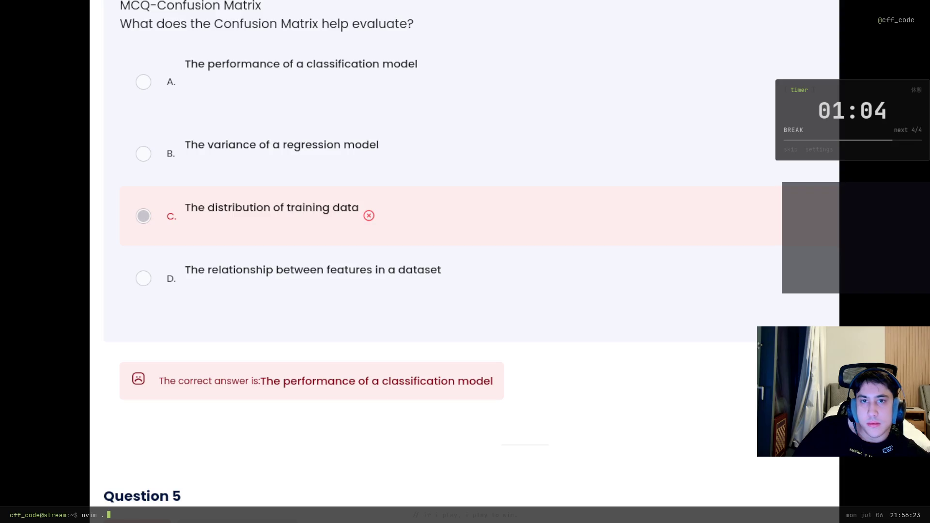
scroll(393, 417, up, 2)
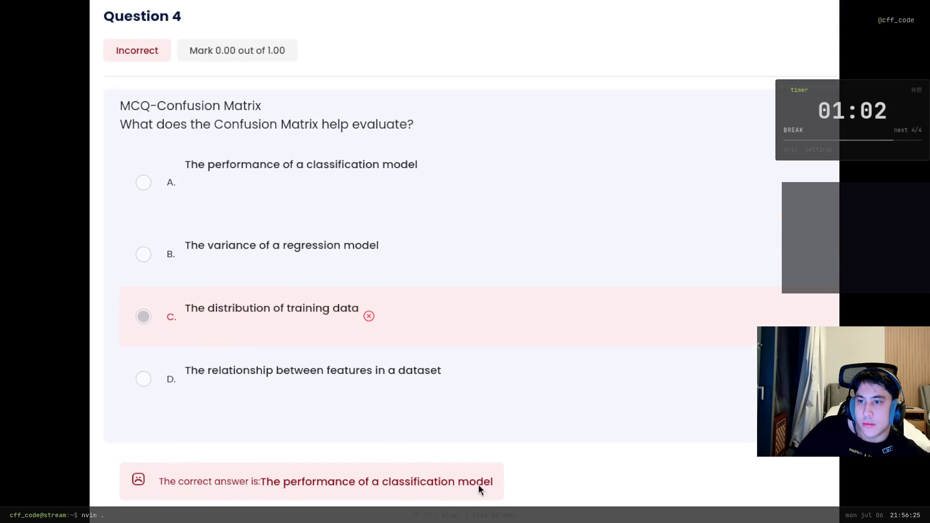
mouse_move(494, 482)
mouse_down()
mouse_move(296, 495)
mouse_move(259, 483)
mouse_up()
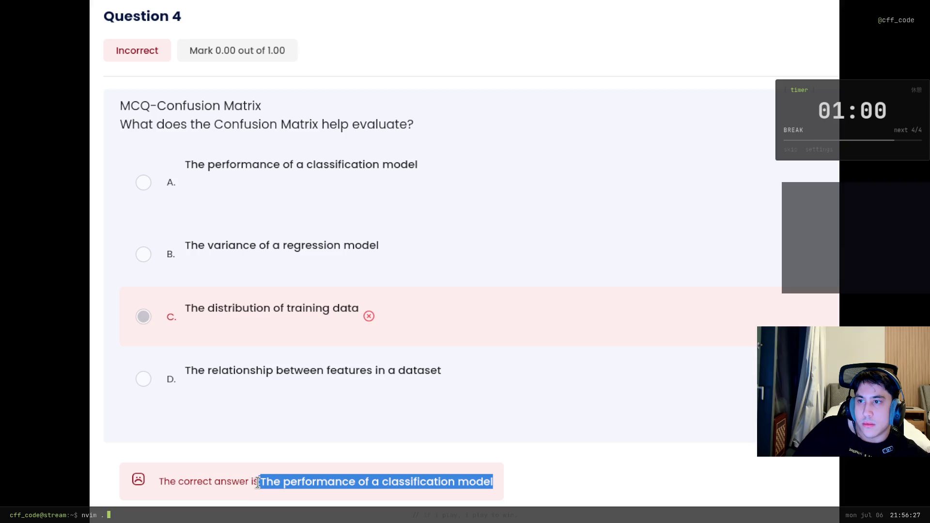
click(258, 483)
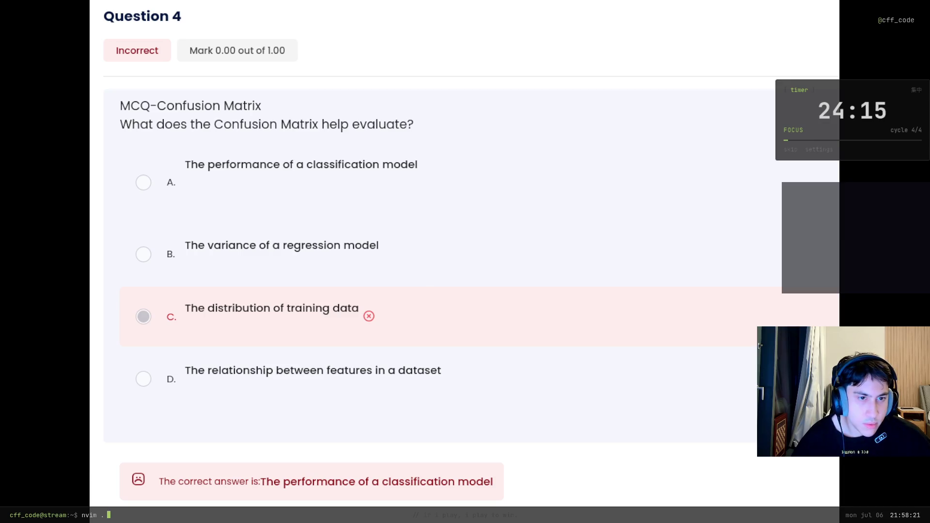
Scroll up to DR-Question 1 on removing the lng and lat columns.
scroll(465, 261, up, 15)
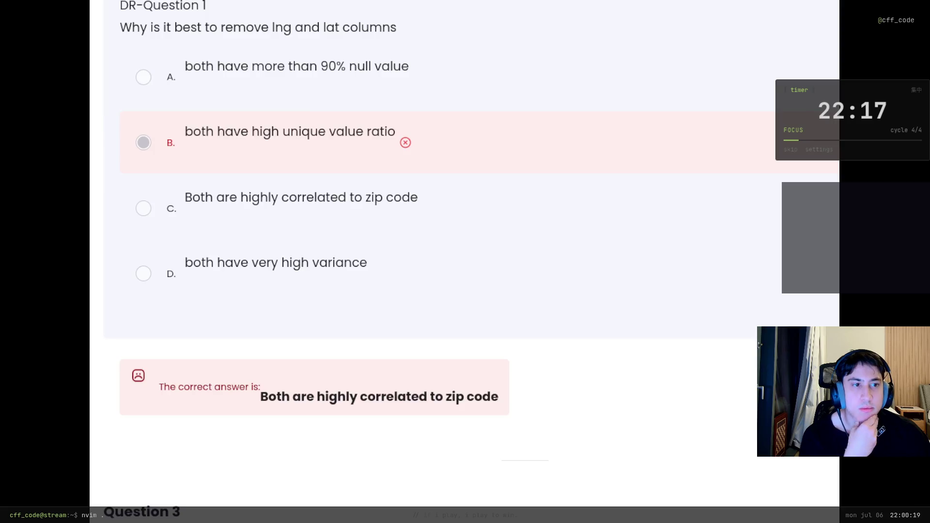
Scroll down to Question 17, then go back to the quiz summary page.
scroll(822, 470, down, 20)
scroll(823, 473, down, 20)
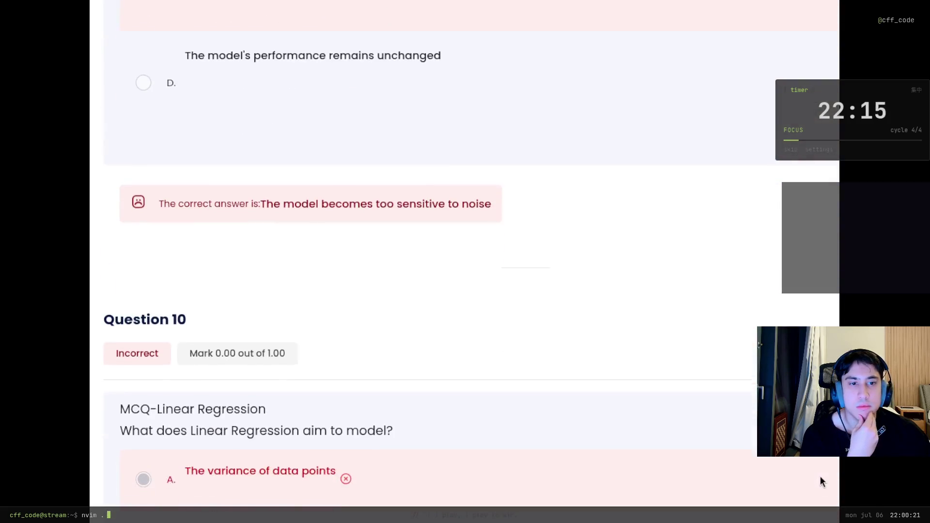
scroll(833, 479, down, 15)
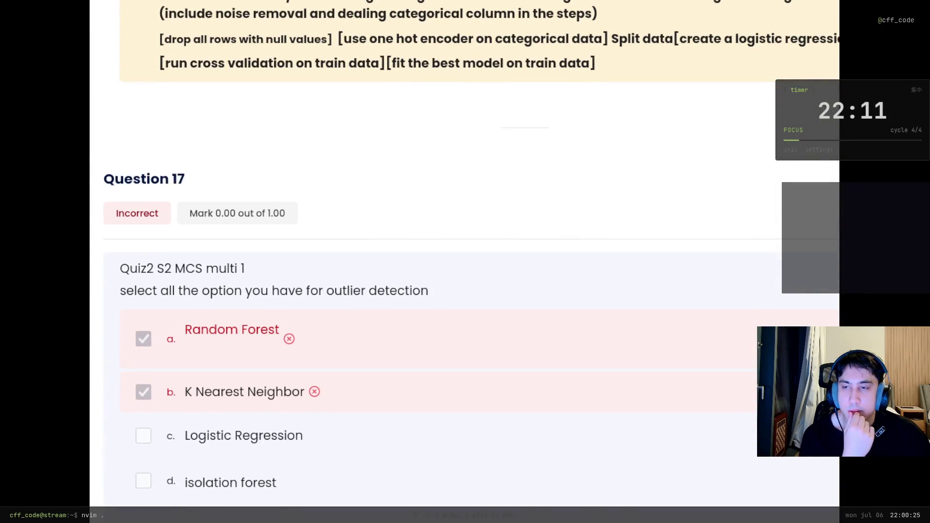
key(alt+Left)
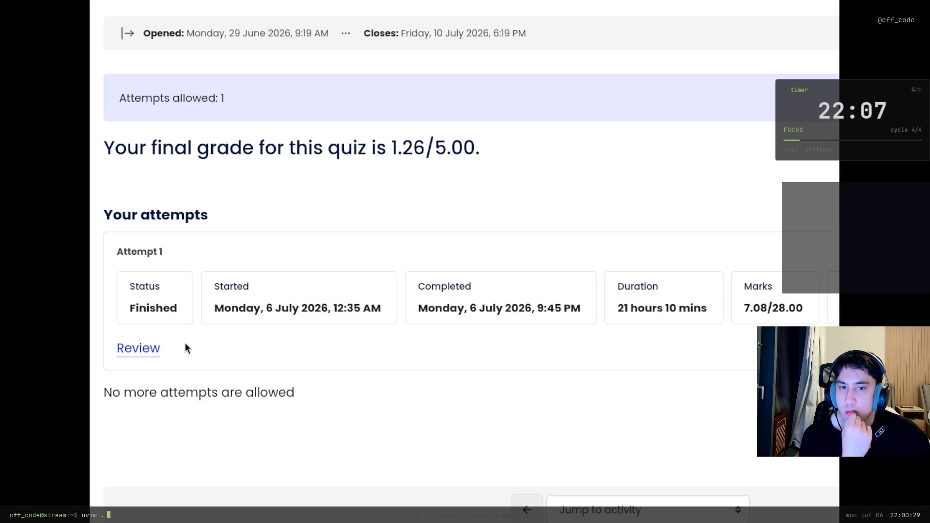
click(129, 347)
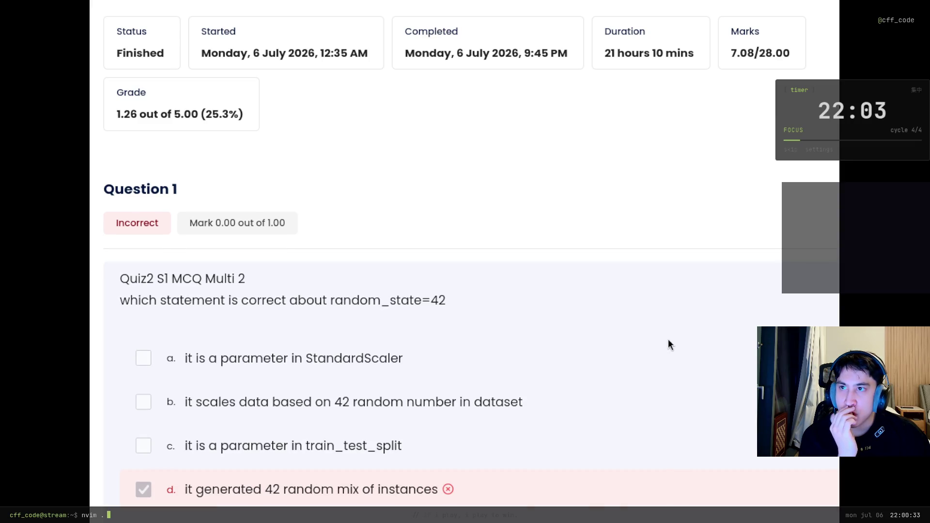
key(alt+Left)
Highlight the final grade of 1.26/5.00 and the attempt duration, then leave the quiz workspace.
drag(487, 147, 286, 148)
click(503, 142)
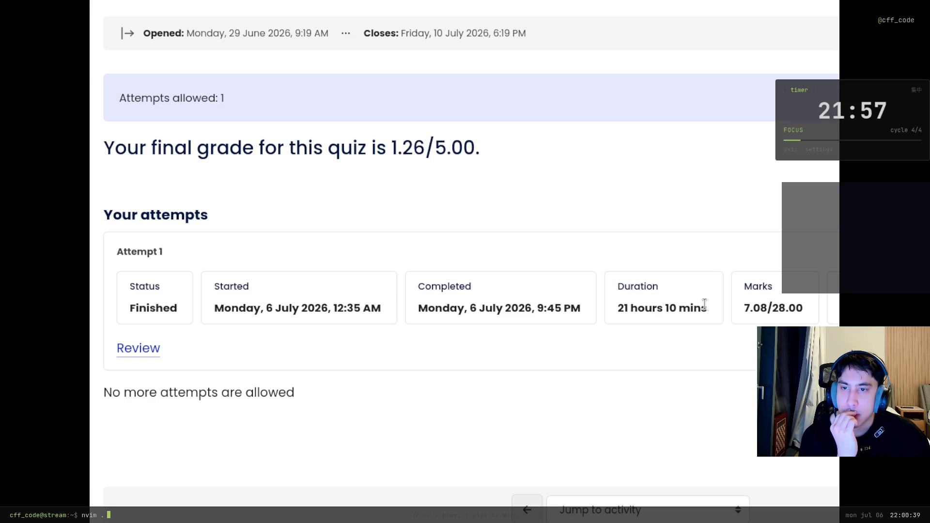
drag(691, 308, 617, 308)
click(601, 201)
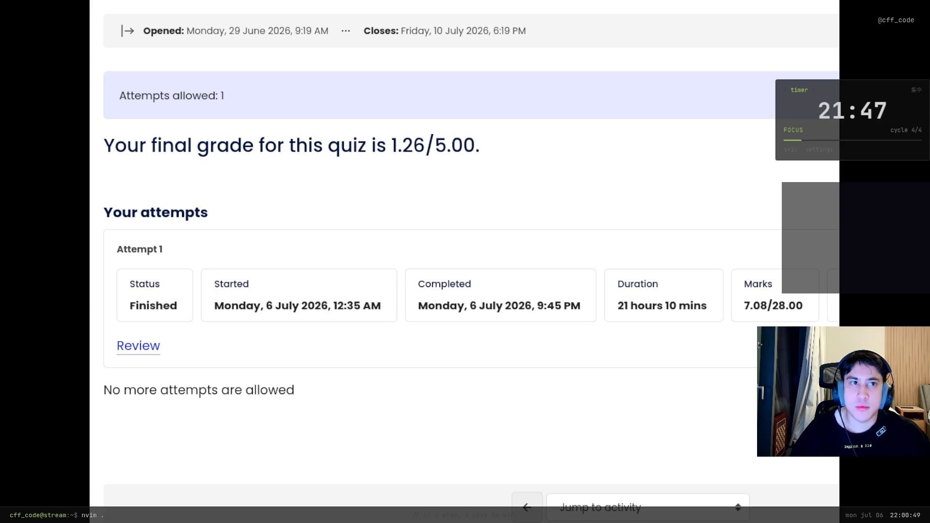
key(super+2)
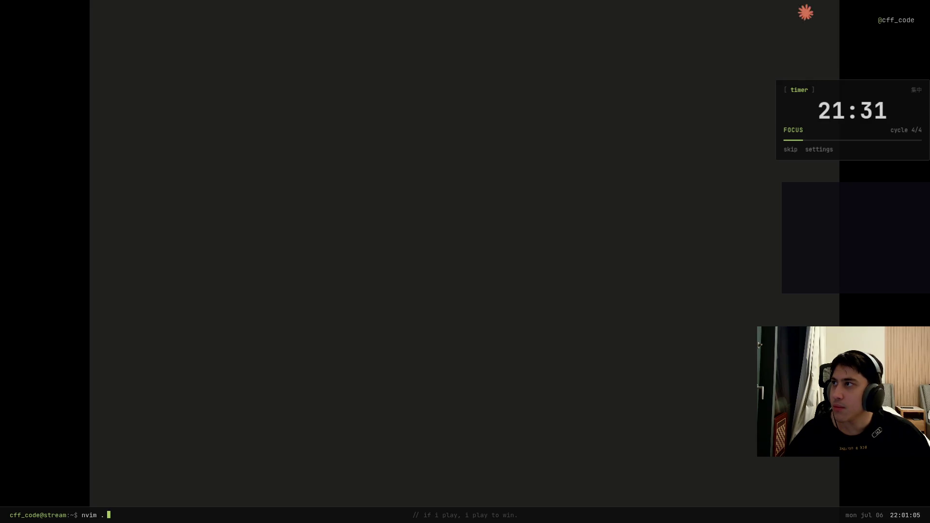
Switch to the Claude chat showing the CSCI323 Practice Exam — Mock 2 questions.
key(Return)
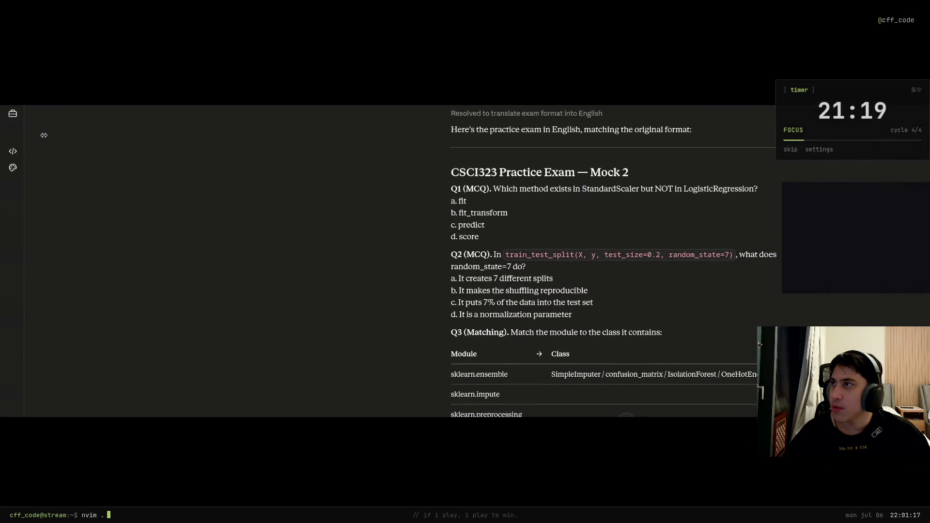
mouse_move(2, 135)
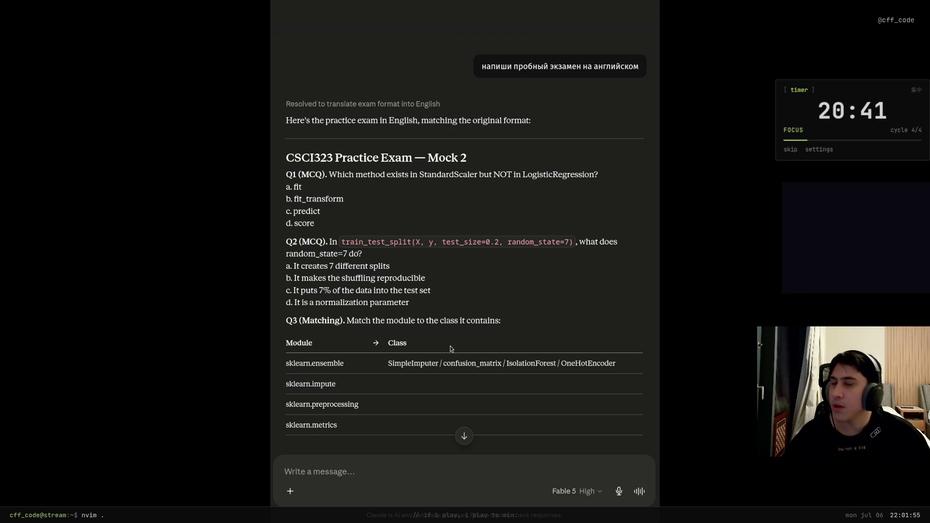
scroll(451, 349, down, 2)
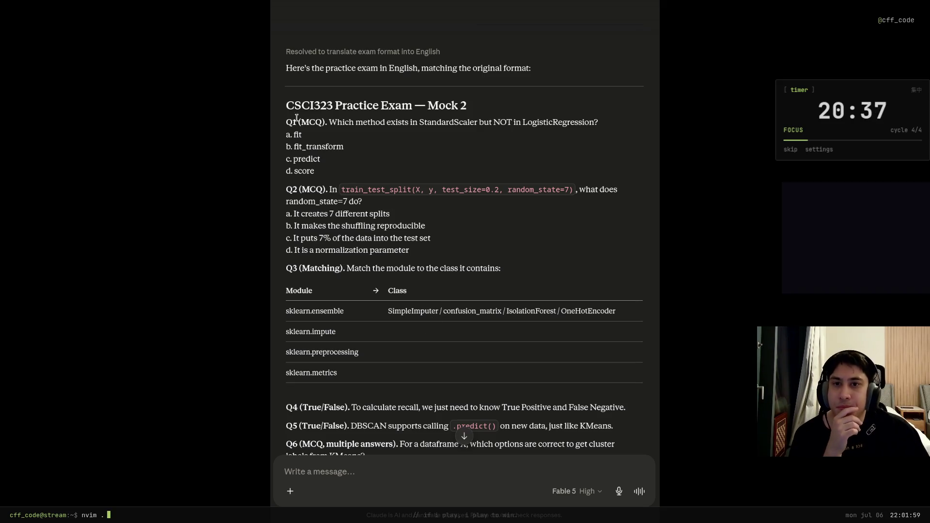
drag(342, 122, 420, 123)
click(419, 123)
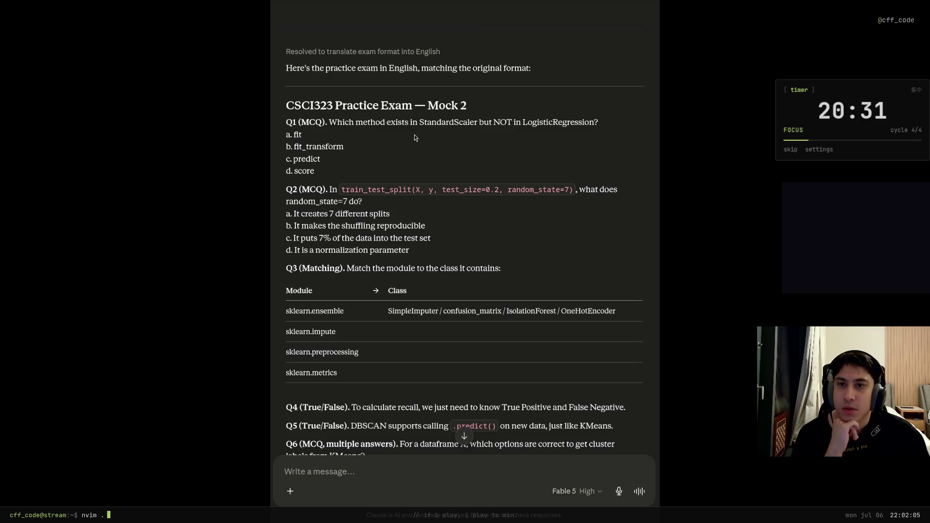
drag(327, 157, 290, 158)
click(313, 157)
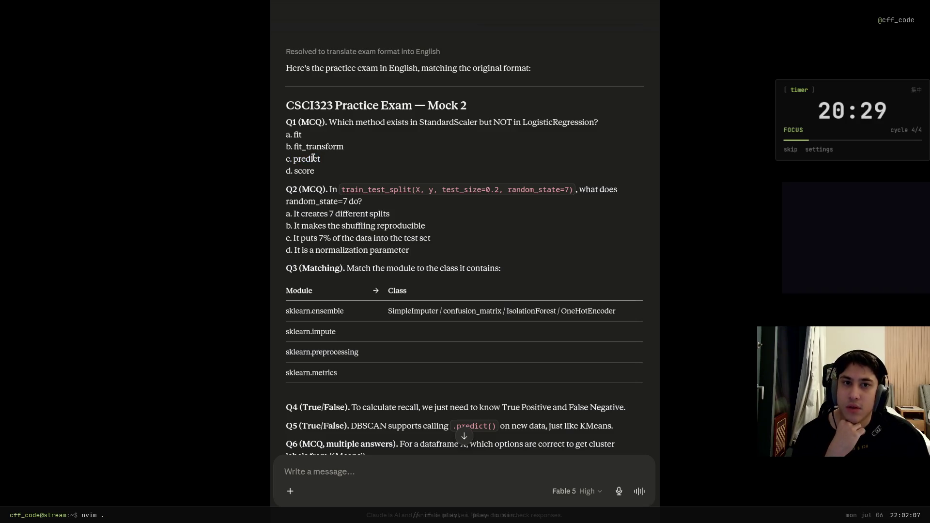
scroll(315, 165, up, 3)
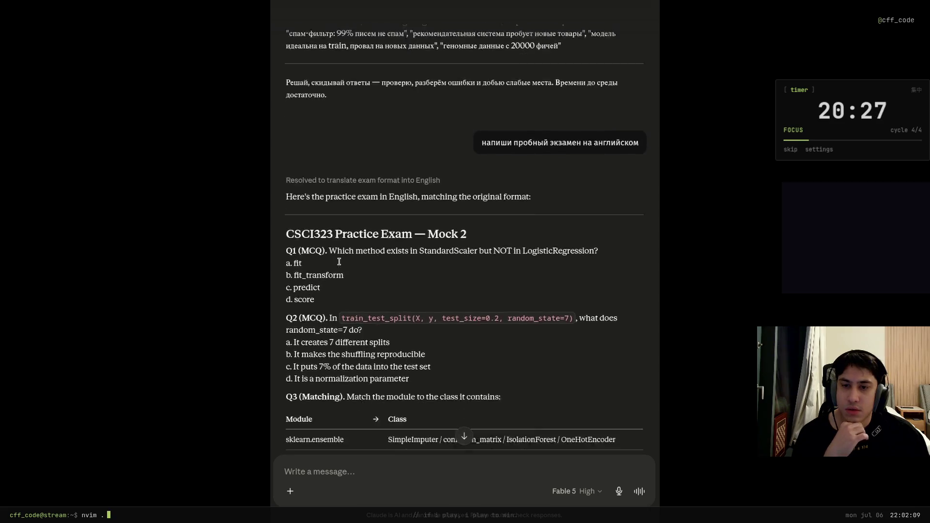
scroll(320, 174, down, 3)
click(324, 176)
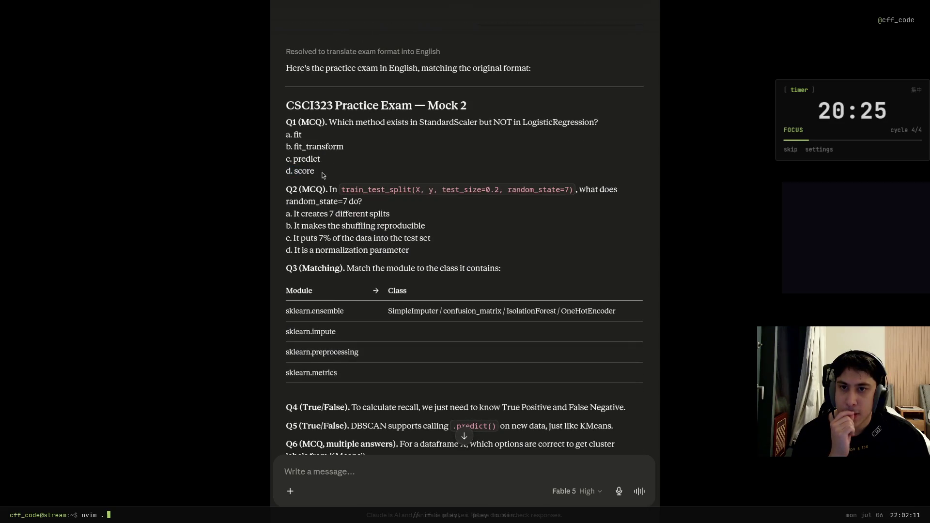
double_click(305, 146)
click(335, 161)
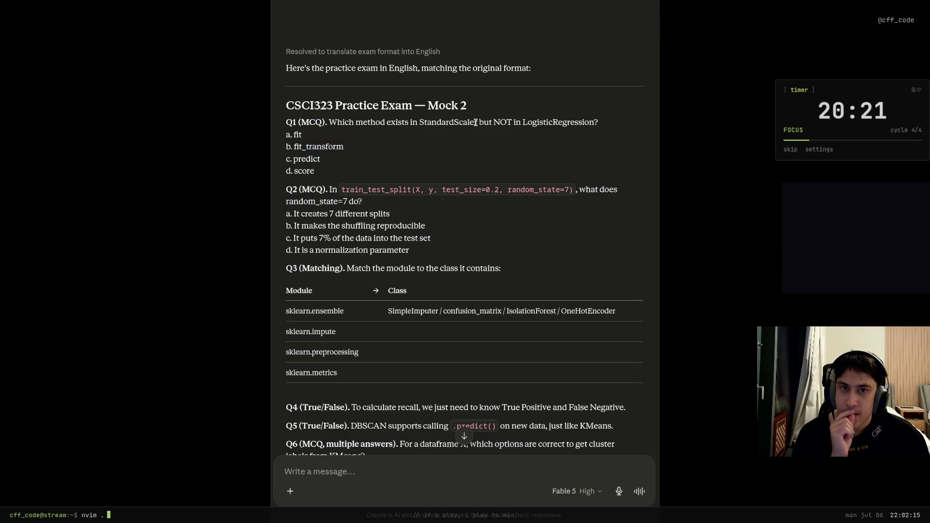
drag(479, 122, 415, 123)
drag(344, 146, 321, 148)
click(395, 504)
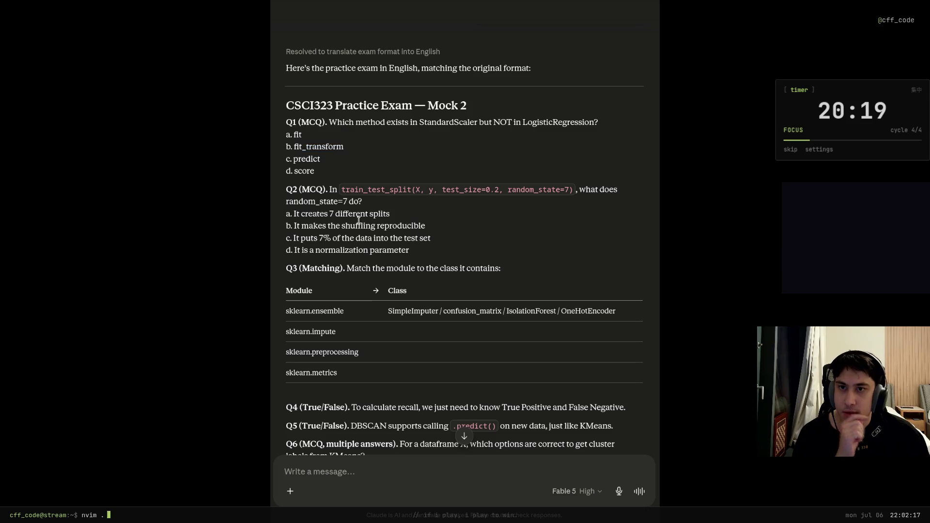
text(1) b)
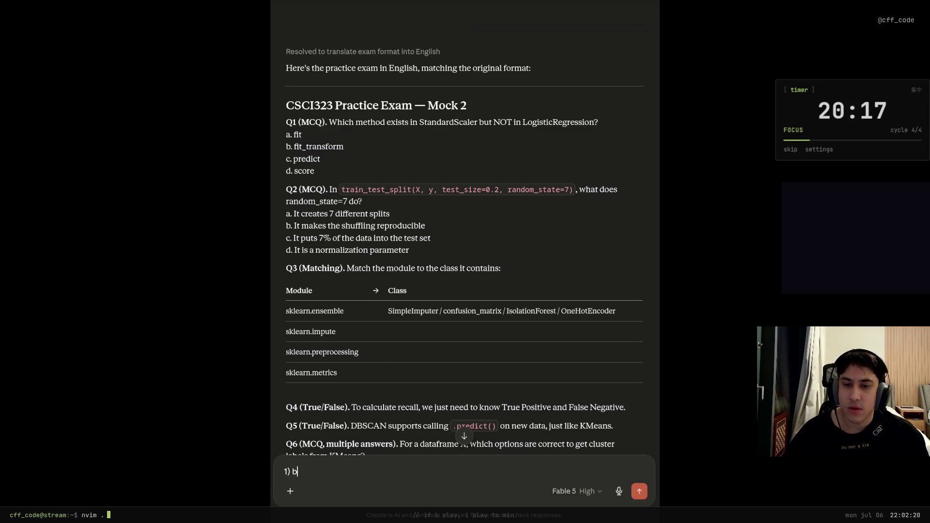
Send '1) b' as the answer to question 1, dropping the unfinished second line.
key(shift+Return)
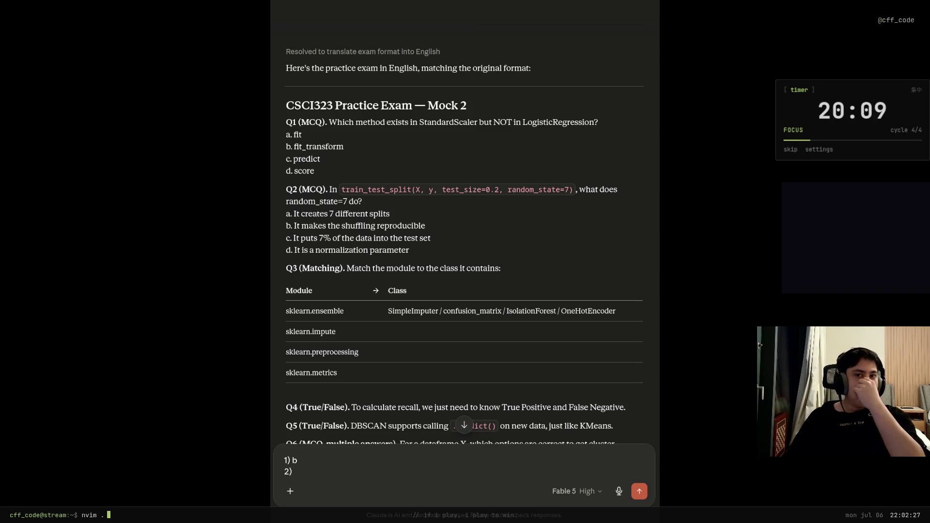
key(BackSpace)
key(BackSpace)
key(Return)
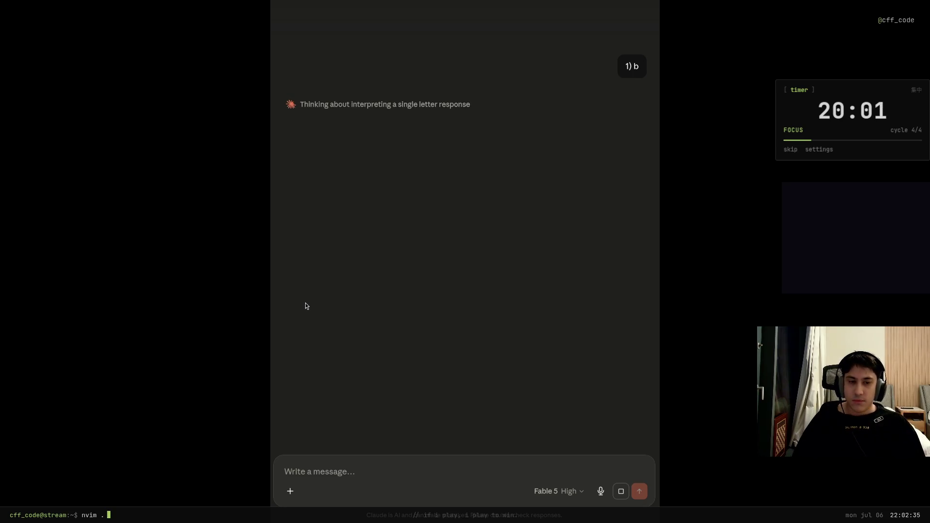
Change the chat model from Fable 5 to Sonnet 5 at Medium effort.
click(581, 491)
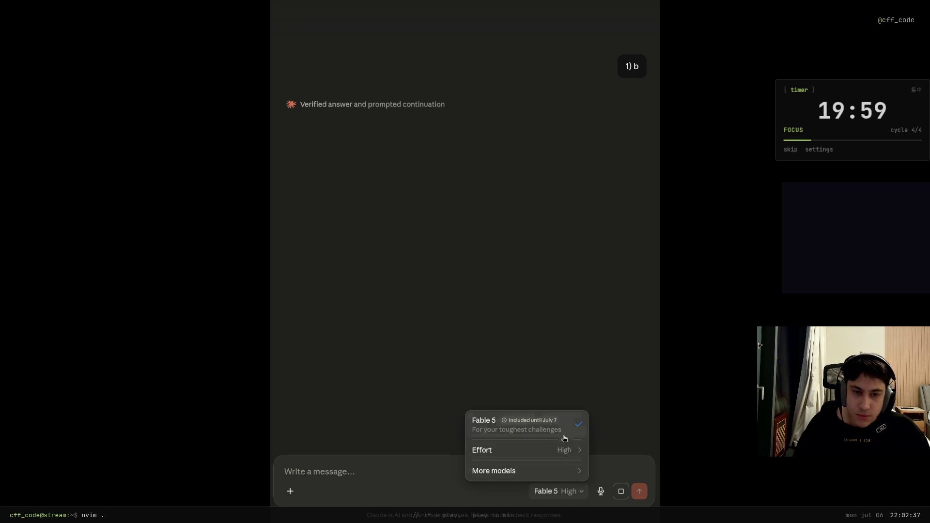
mouse_move(550, 463)
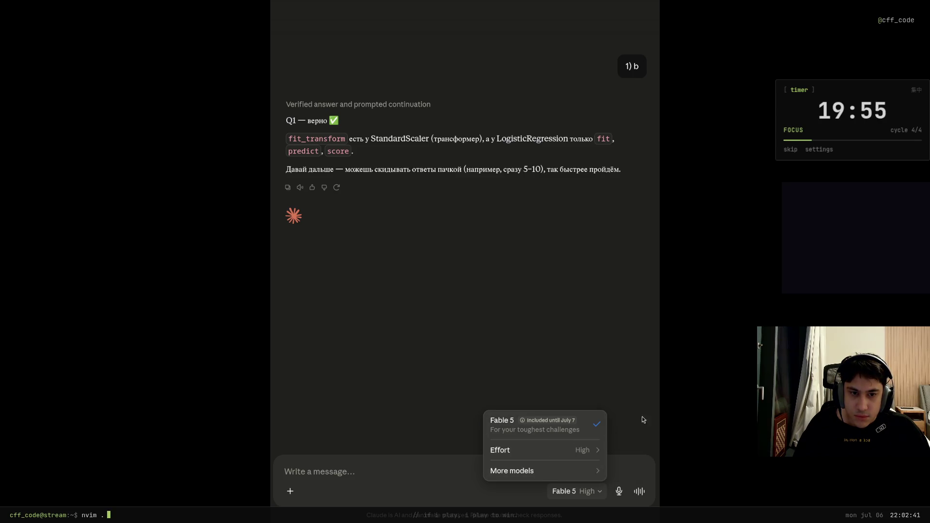
click(630, 382)
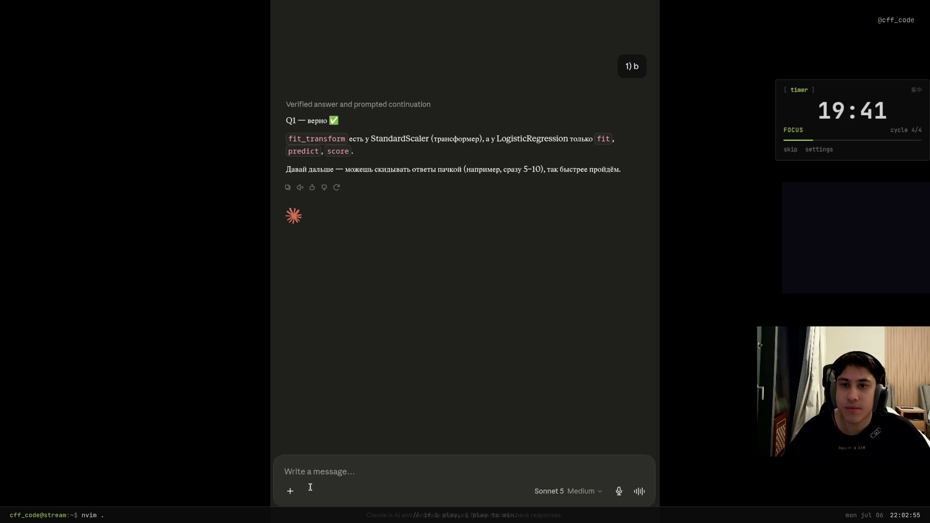
Send 'отвечай только на английском в этом чате' asking Claude to answer only in English, then read its reply.
text(j)
key(BackSpace)
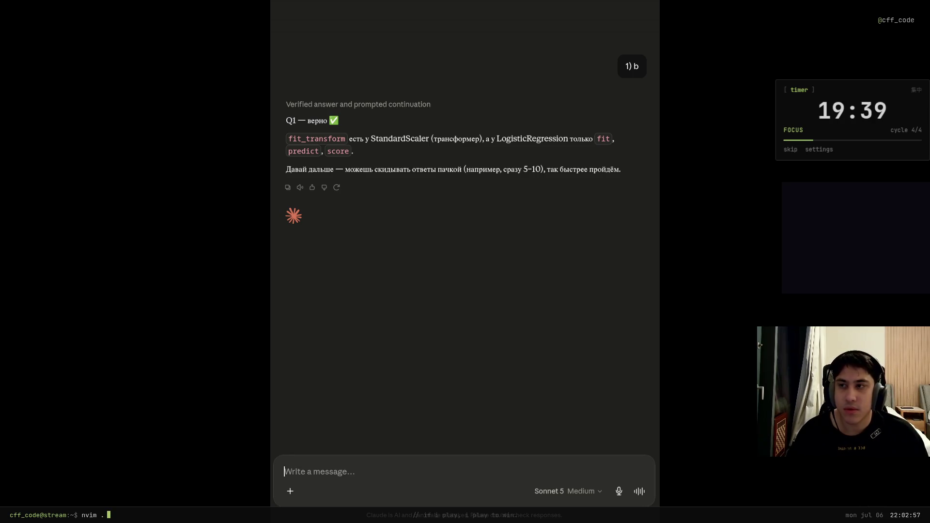
text(jndt)
key(BackSpace)
key(BackSpace)
key(BackSpace)
text(отве)
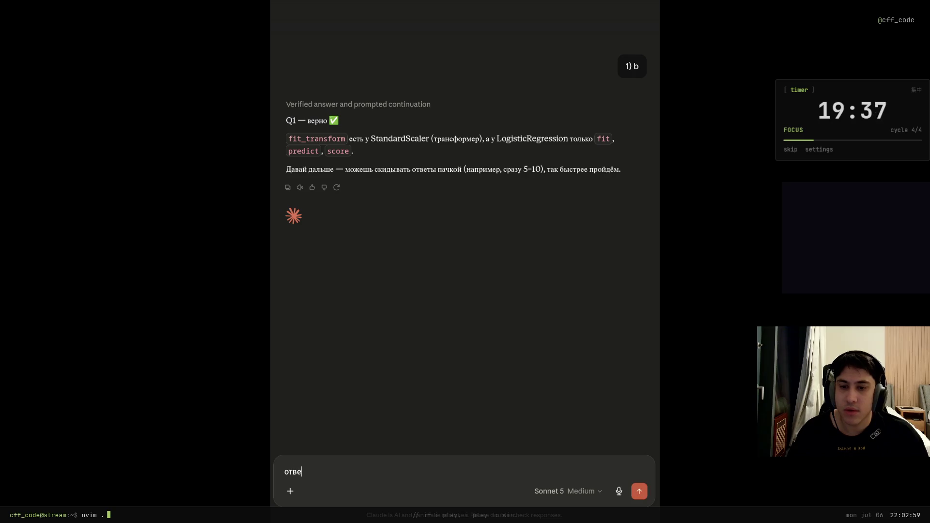
text(чай только на анг)
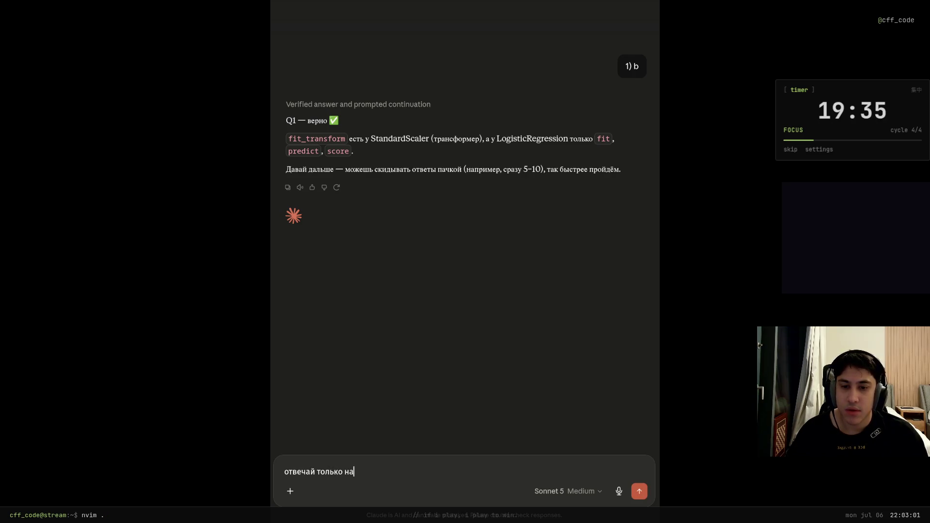
text(лийском)
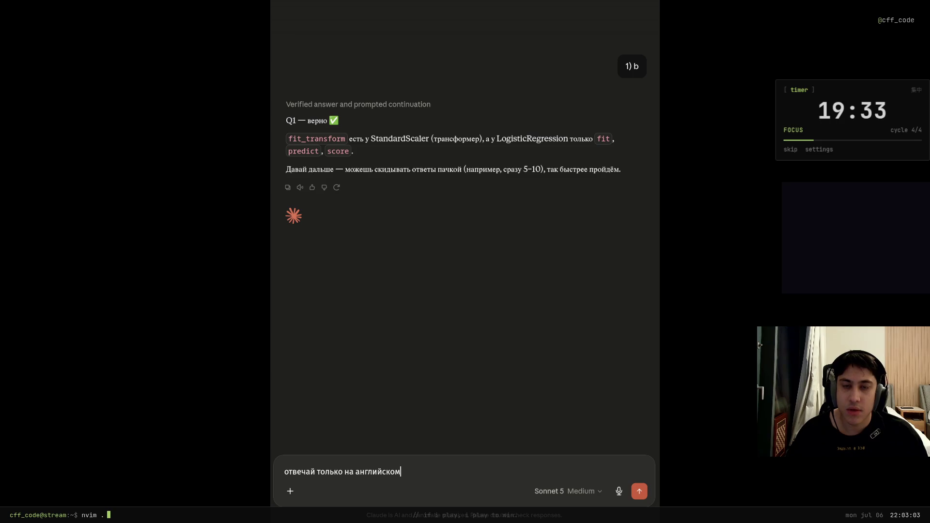
text( в этом чате)
key(Return)
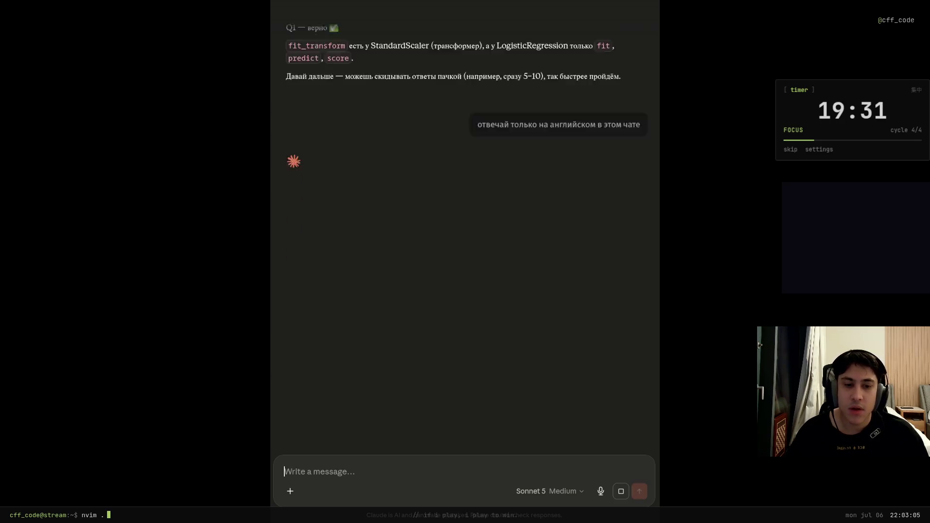
scroll(402, 273, up, 4)
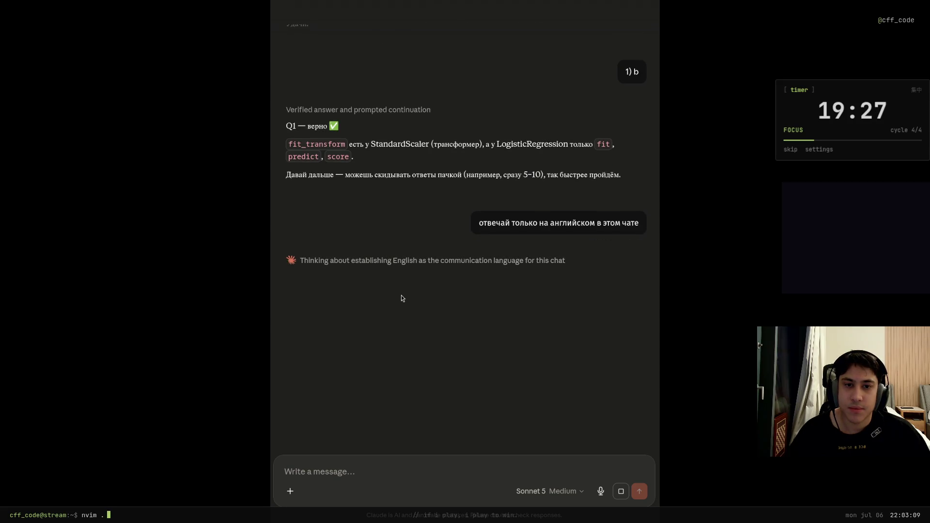
scroll(425, 298, down, 1)
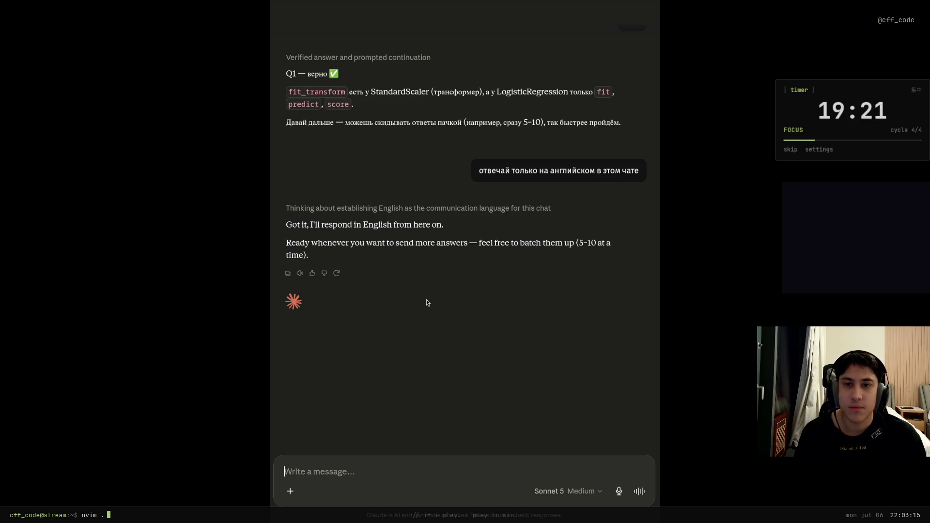
Scroll back to the Mock 2 header to reread Q1–Q3, then begin the next answer with '2)'.
scroll(470, 289, up, 3)
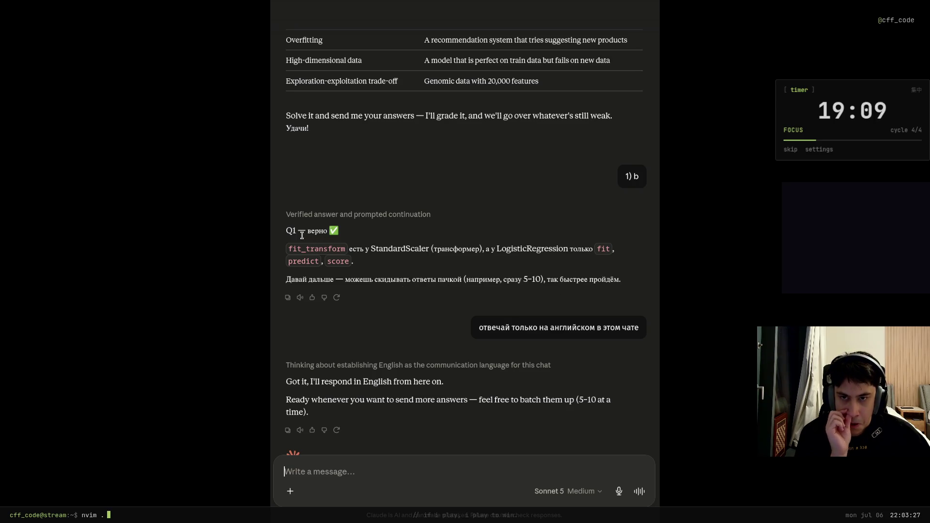
scroll(502, 345, up, 20)
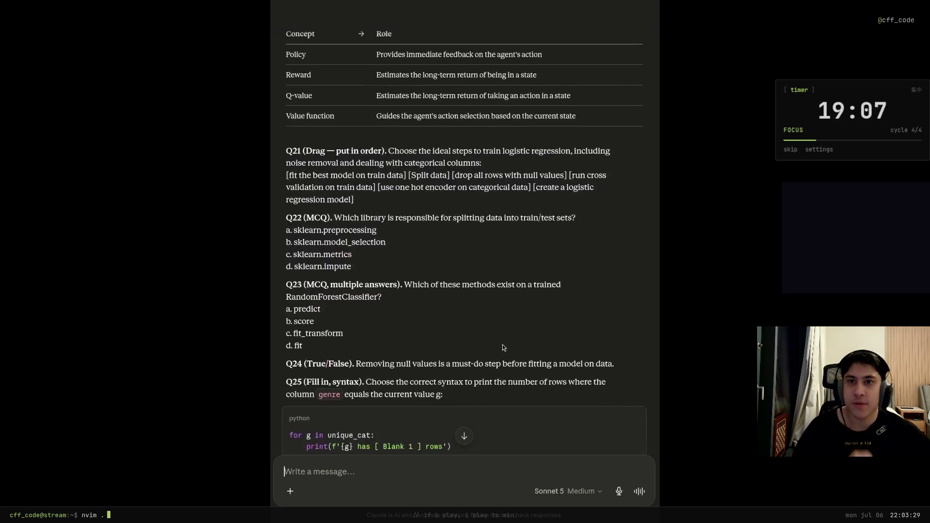
scroll(495, 351, up, 8)
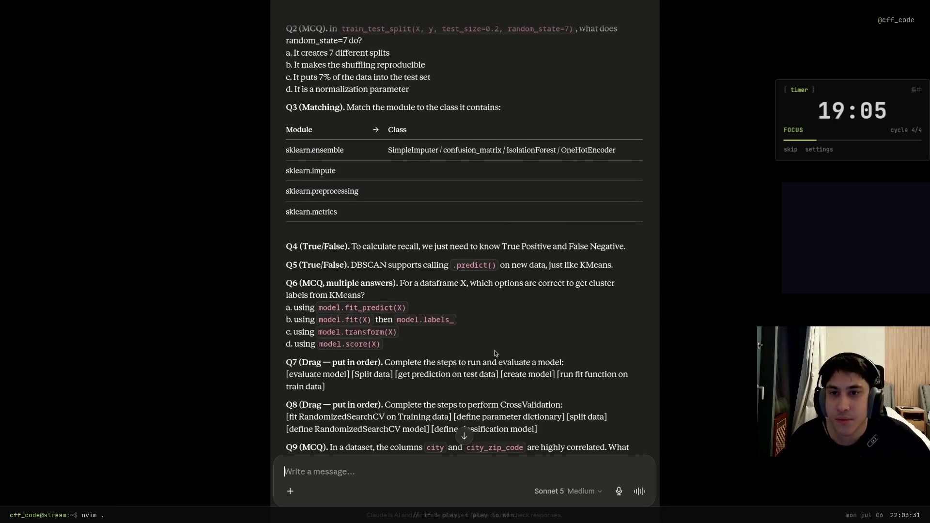
scroll(490, 349, down, 3)
scroll(491, 351, down, 3)
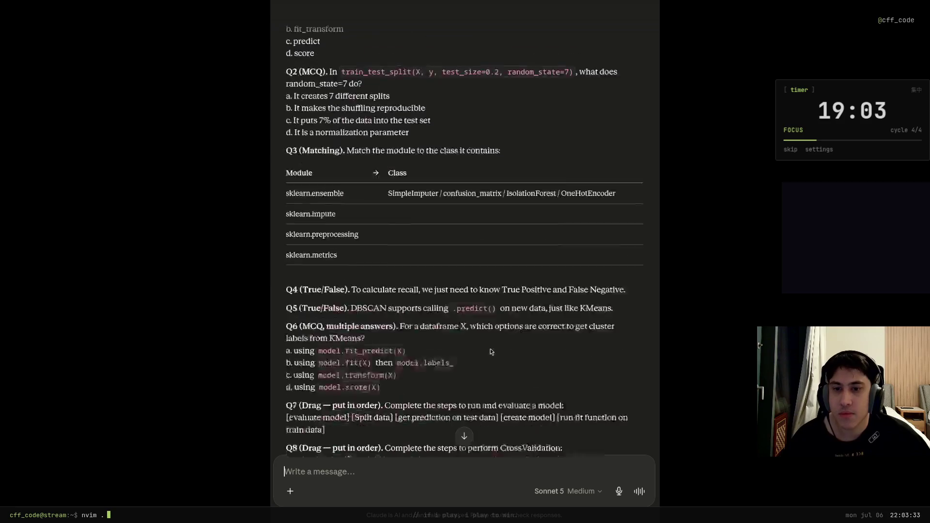
scroll(491, 352, up, 5)
scroll(491, 351, down, 3)
scroll(492, 352, up, 1)
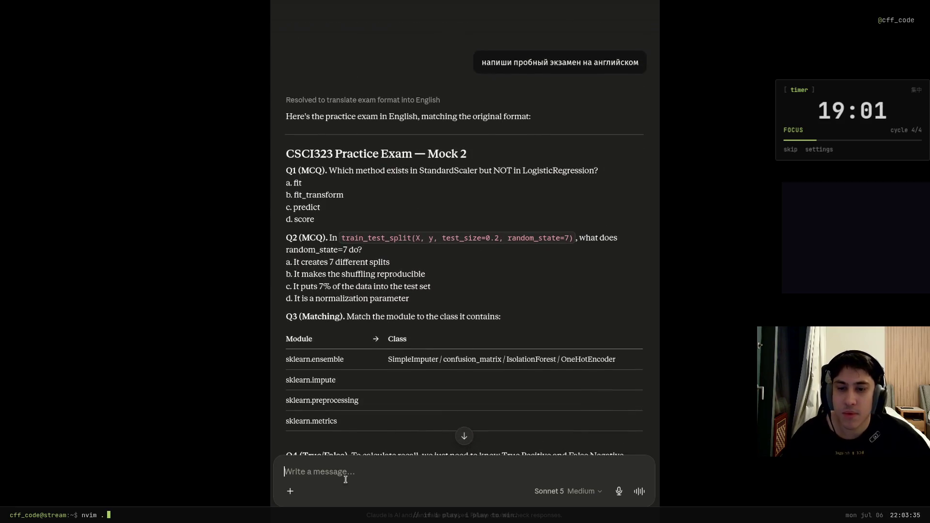
text(2))
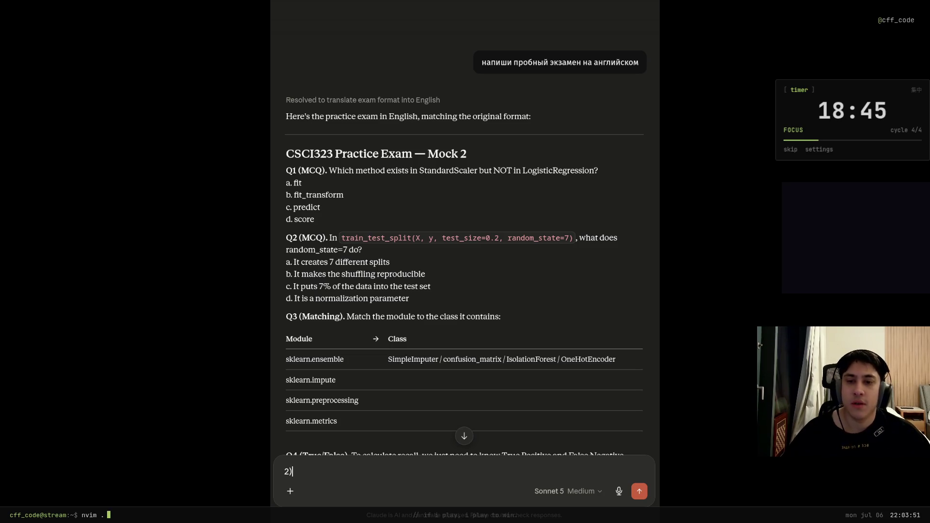
Leave the Claude chat for another workspace and bring up the application launcher.
key(super+2)
key(super+space)
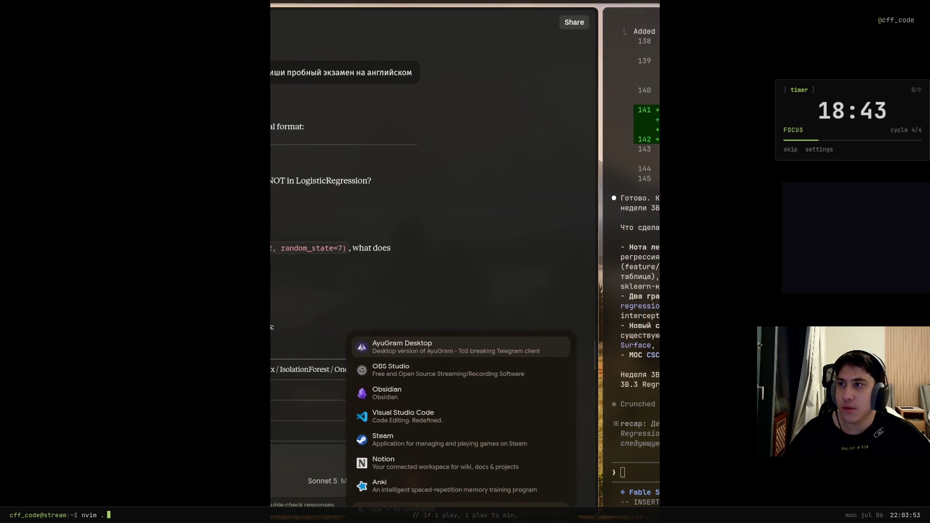
Dismiss the launcher, cycle to the Moodle grades and quiz review pages, then switch workspace.
key(Escape)
key(ctrl+Tab)
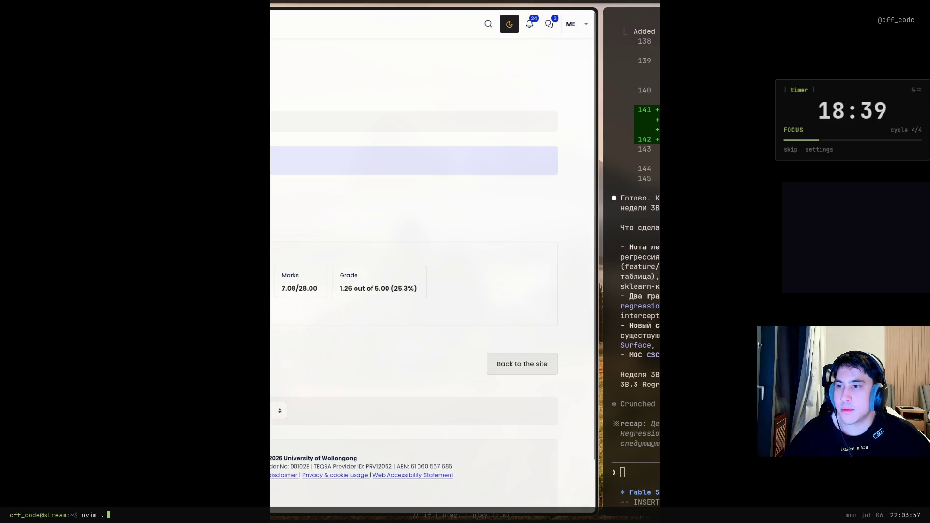
key(ctrl+Tab)
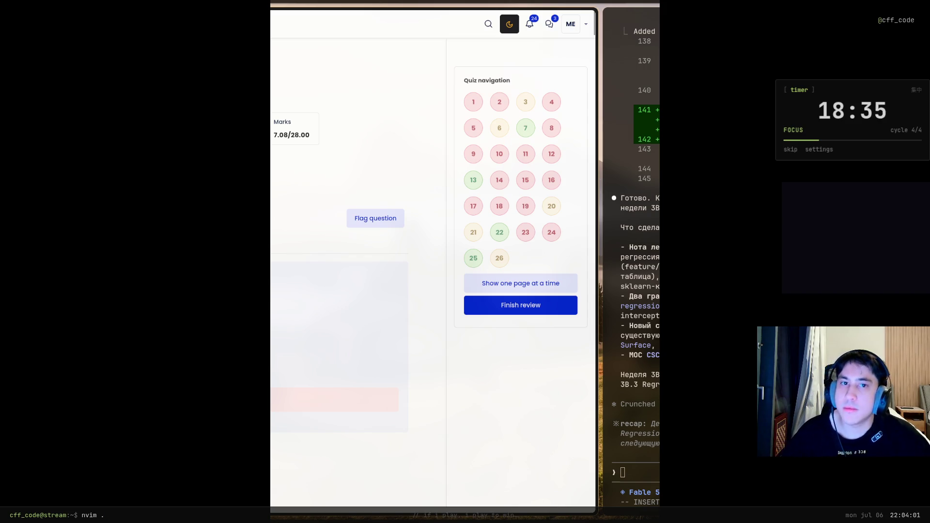
key(super+2)
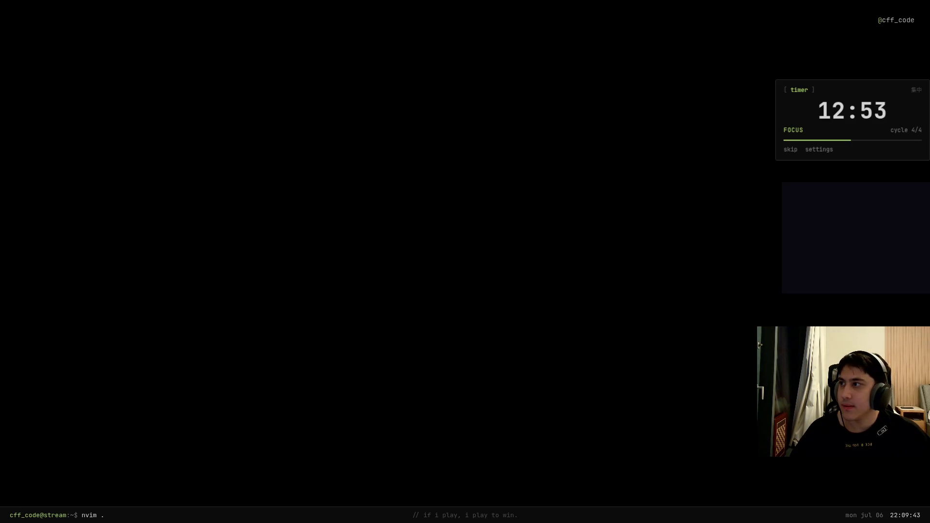
Bring up the Claude chat with the CSCI323 Mock 2 exam and remove the stray character after '2)'.
key(super+minus)
text(2)в)
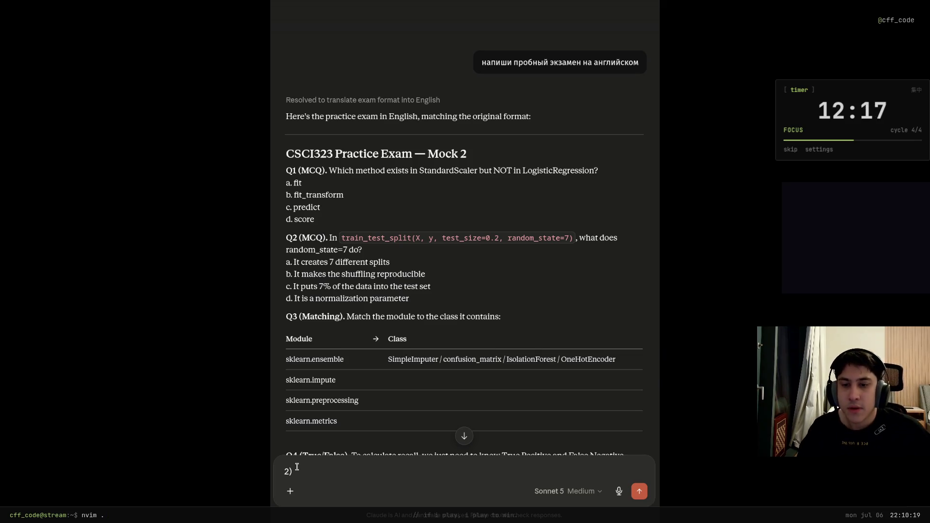
key(BackSpace)
text(d)
Send 'd' as the Q2 answer and review Claude's feedback that random_state seeds the shuffle and b is correct.
key(Return)
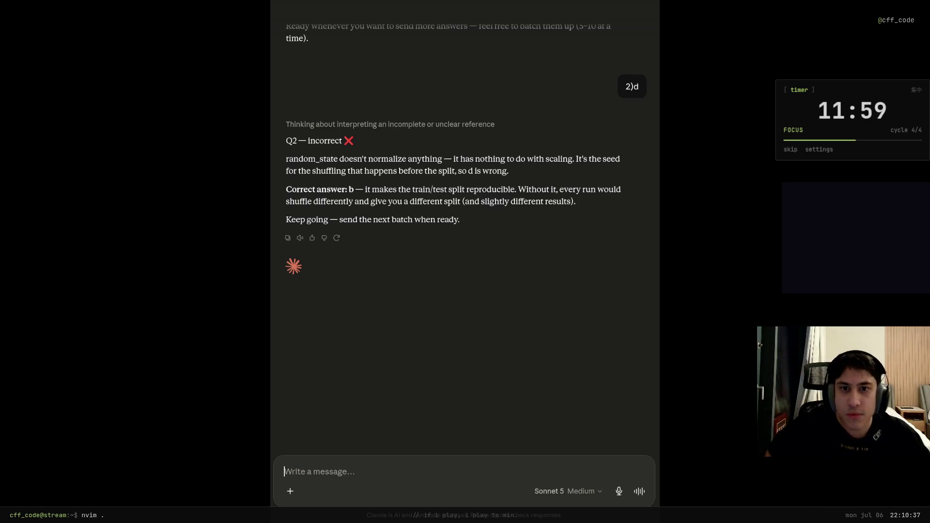
scroll(287, 291, up, 1)
scroll(287, 290, up, 10)
scroll(328, 251, down, 10)
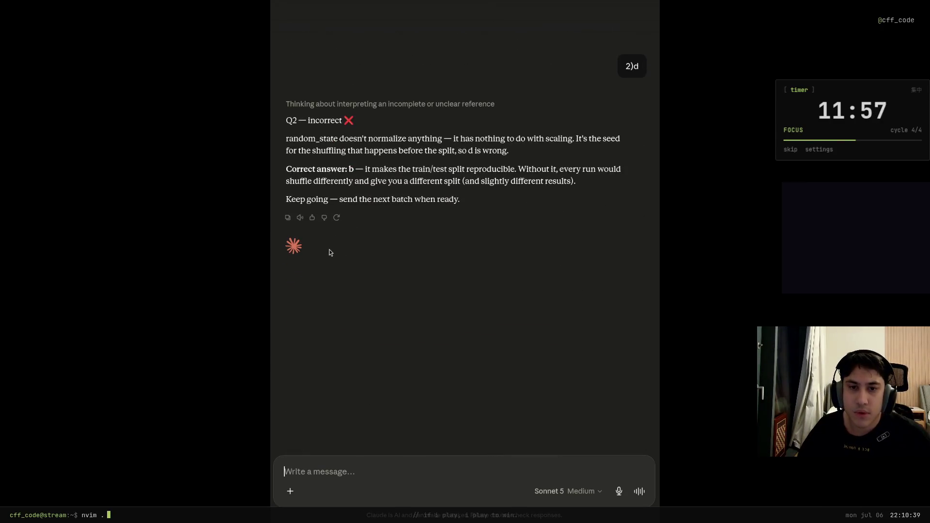
scroll(513, 180, up, 3)
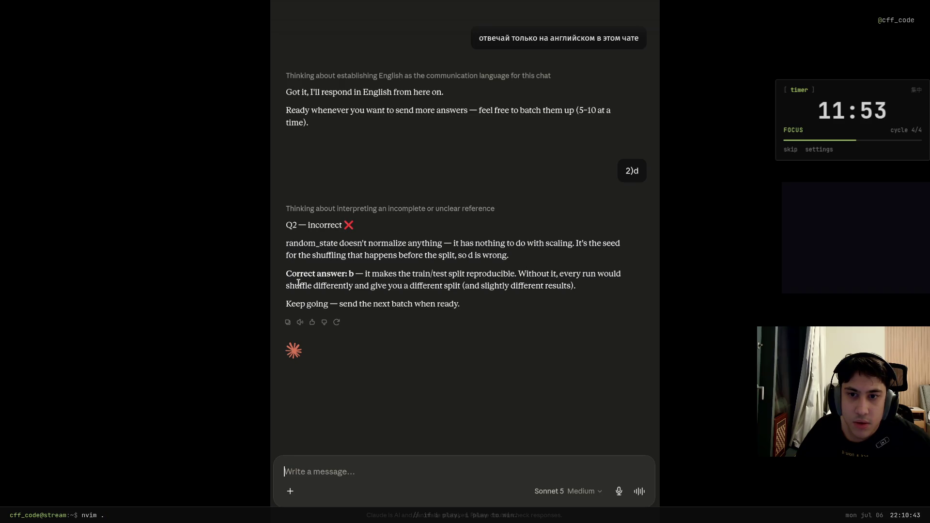
mouse_move(335, 290)
mouse_down()
mouse_move(485, 37)
mouse_move(287, 286)
mouse_up()
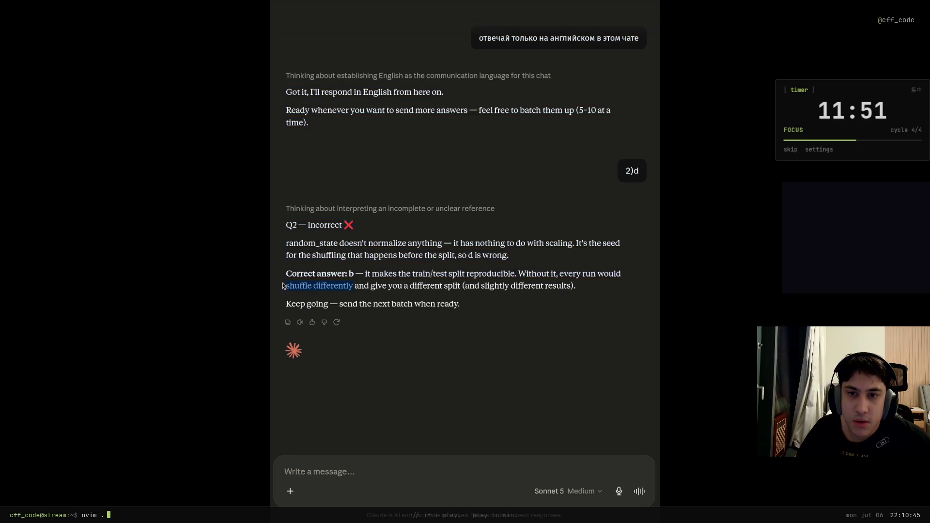
click(326, 290)
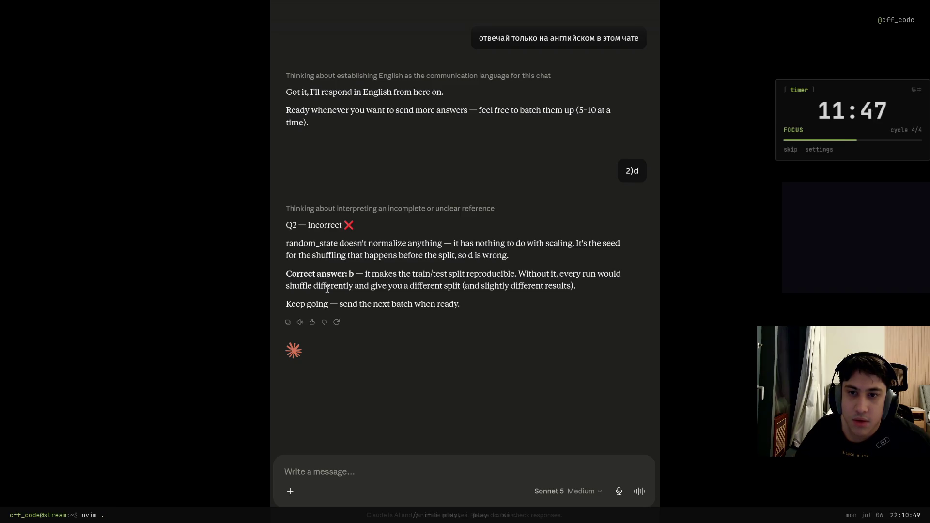
scroll(379, 266, up, 20)
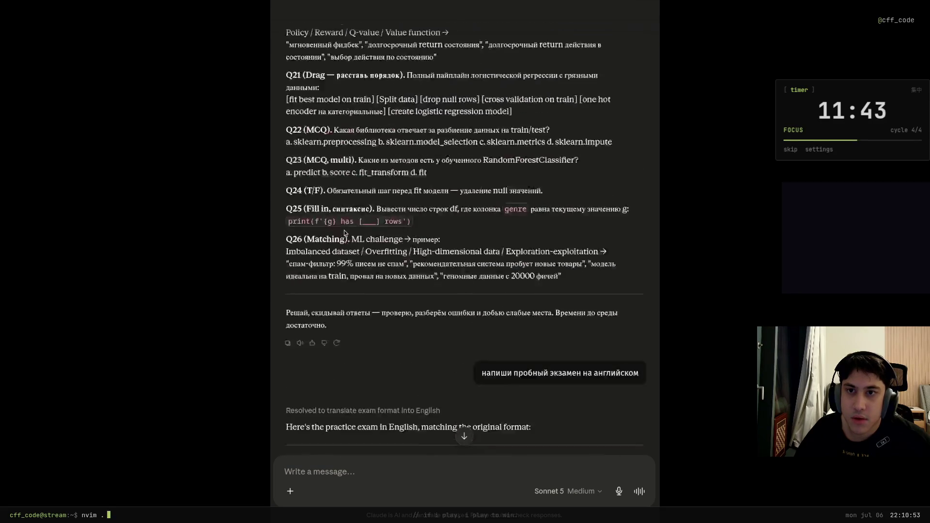
scroll(343, 233, down, 9)
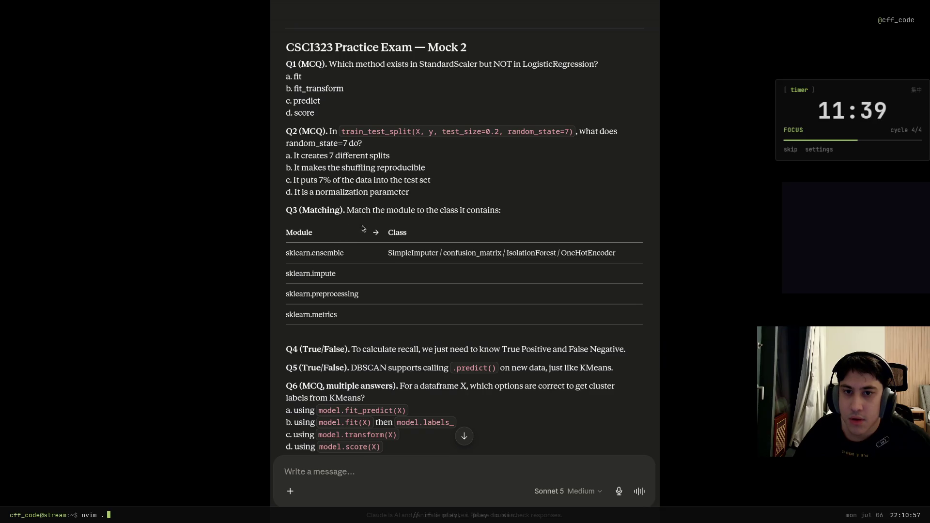
click(339, 468)
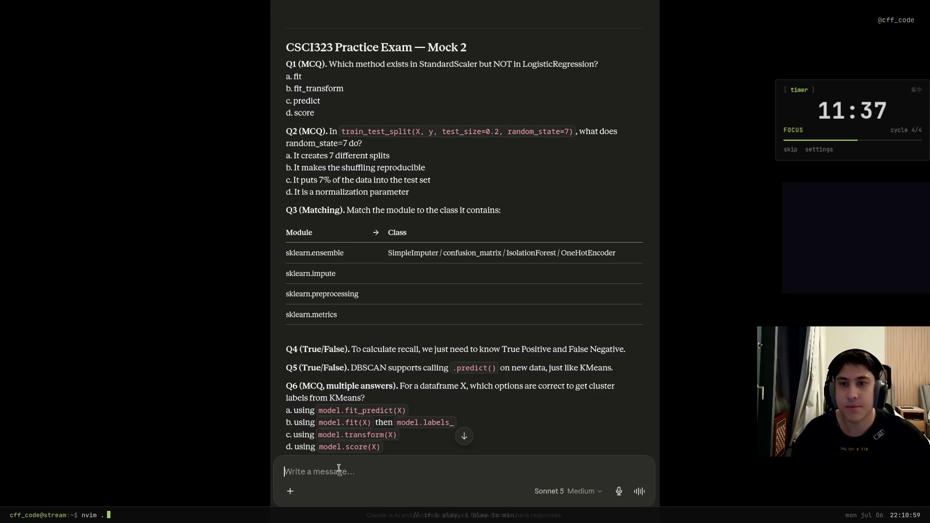
Begin the Q3 answer with '3)' and a 'sklearn.ensemble ->' line copied from the table.
text(3) 1)
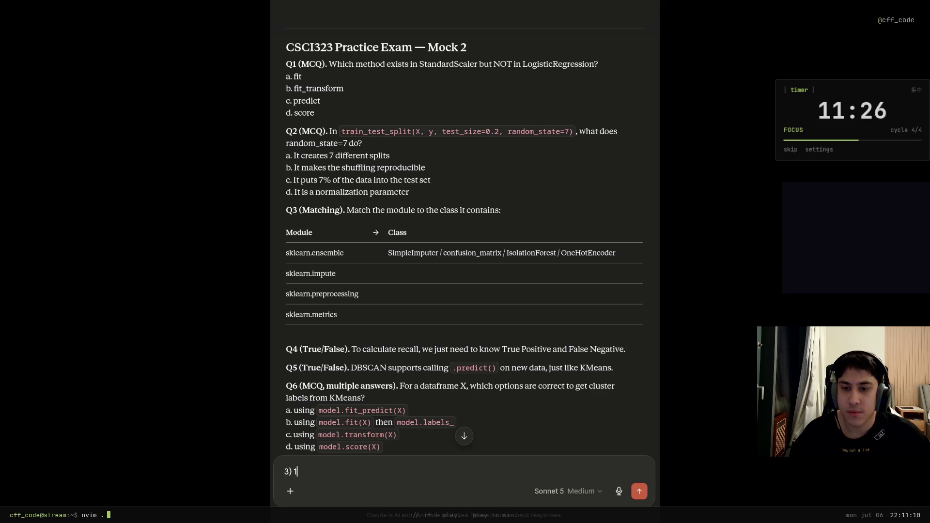
key(BackSpace)
drag(345, 253, 285, 253)
key(ctrl+c)
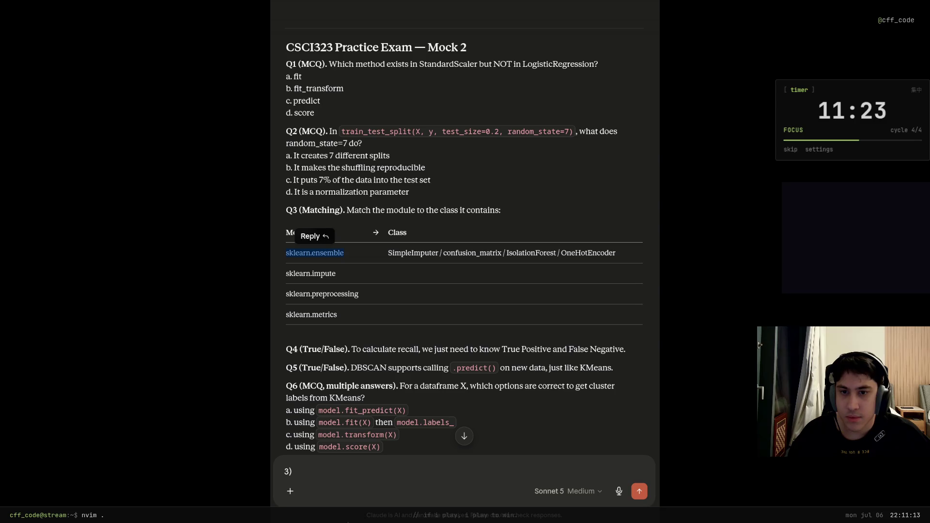
click(318, 482)
key(ctrl+v)
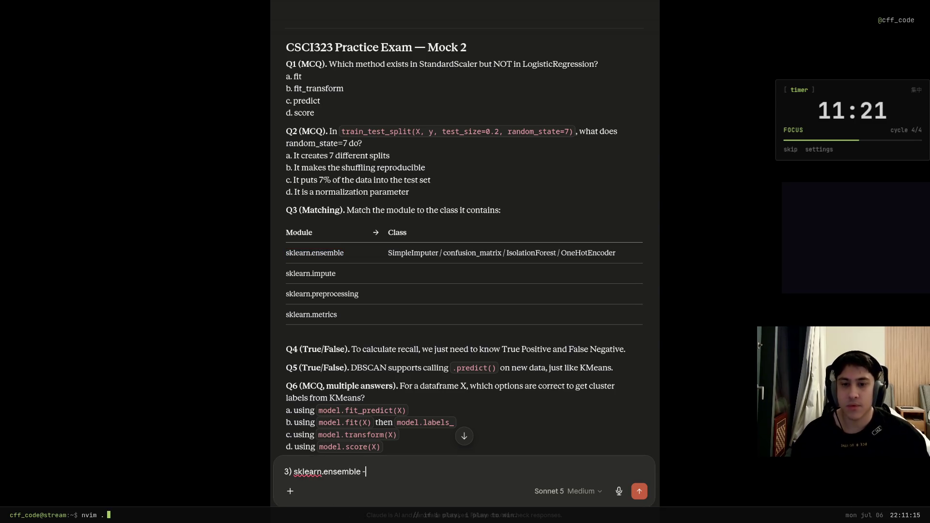
text(>)
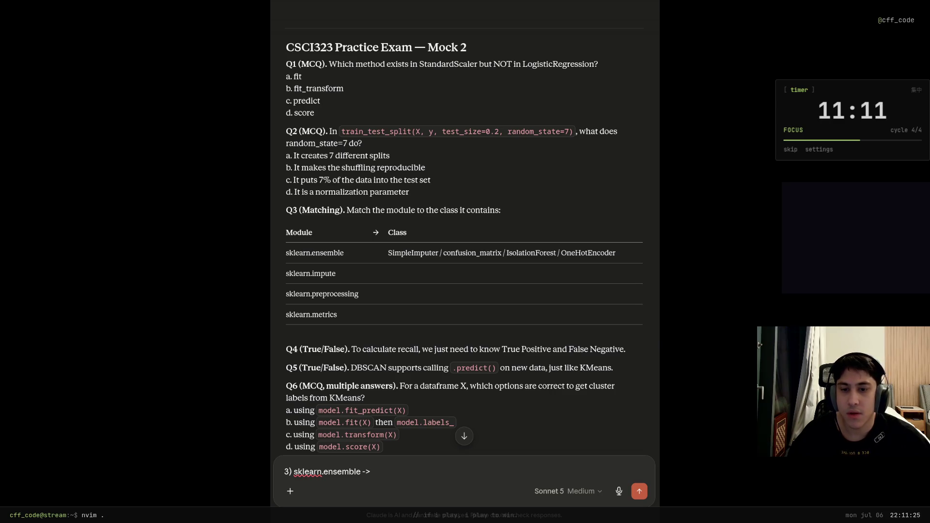
key(shift+Return)
key(Tab)
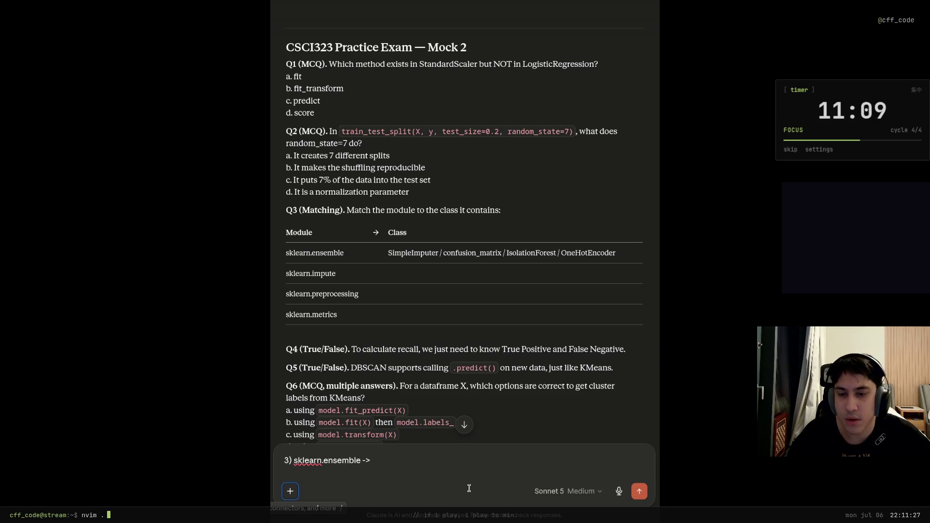
click(295, 468)
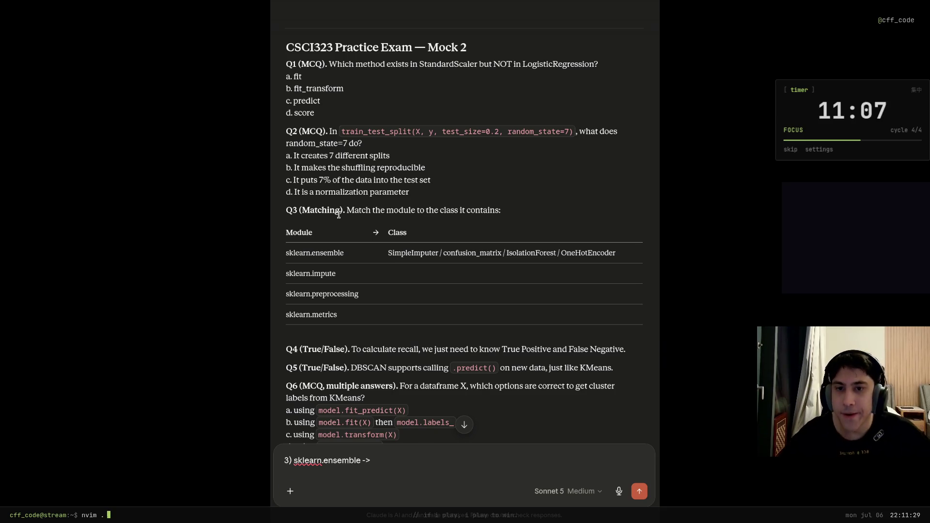
Add the line 'sklearn.impute -> SimpleImputer' to the Q3 answer.
drag(341, 280, 284, 275)
key(ctrl+c)
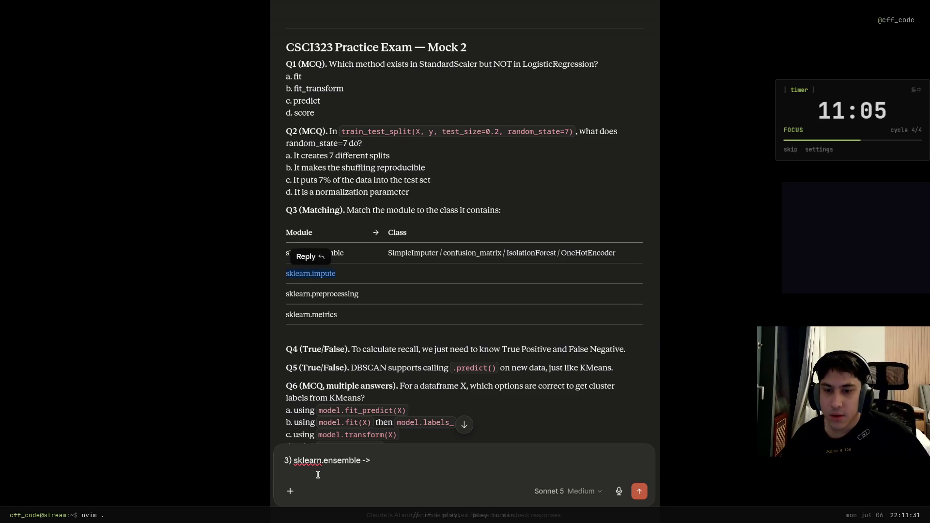
click(318, 475)
key(ctrl+v)
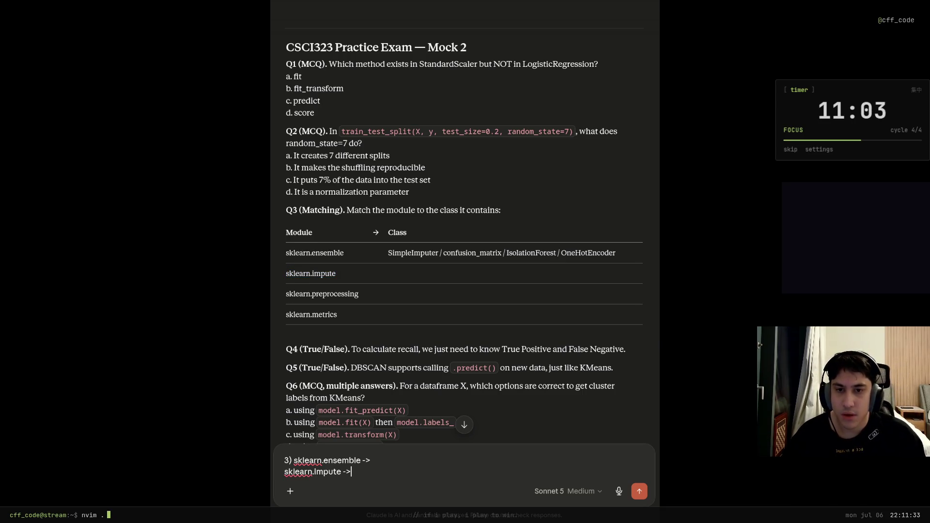
double_click(416, 253)
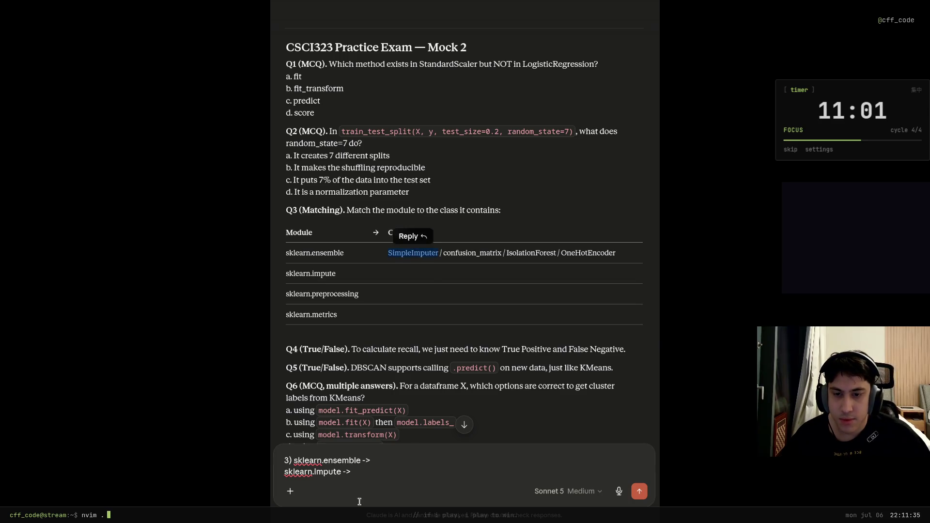
click(375, 474)
key(ctrl+v)
key(shift+Return)
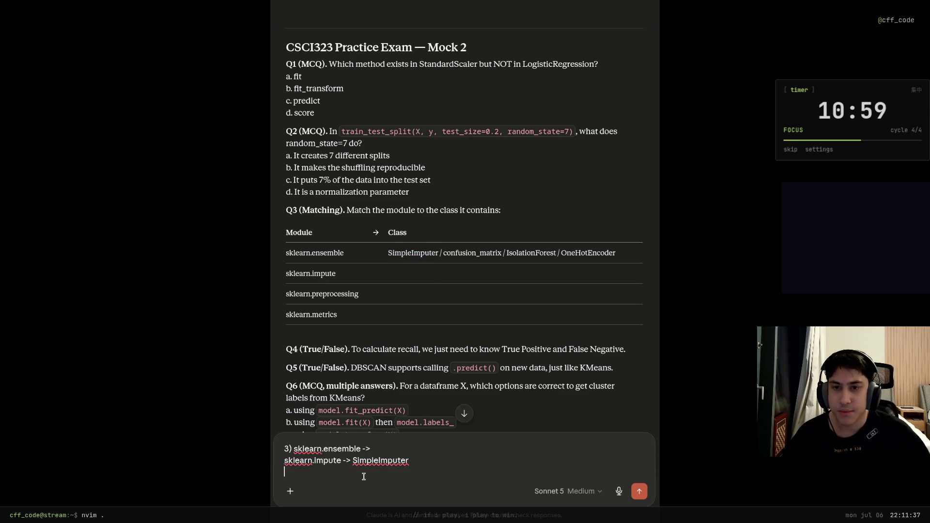
Add the line 'sklearn.preprocessing -> OneHotEncoder' to the Q3 answer.
drag(358, 293, 286, 294)
click(312, 482)
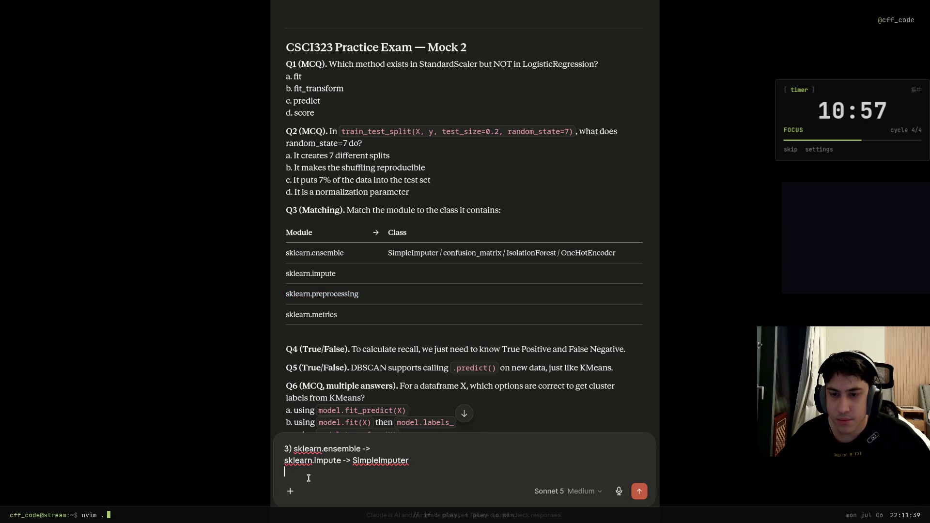
key(ctrl+v)
text(->)
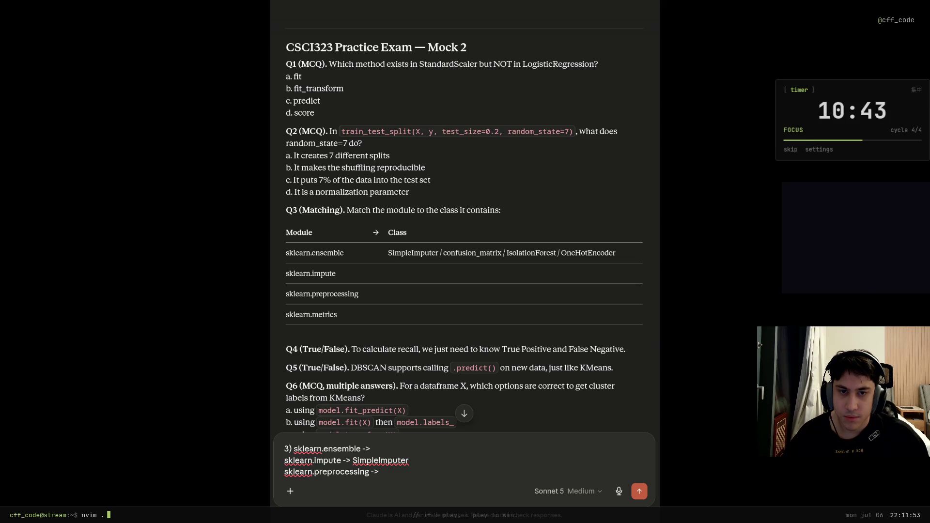
double_click(591, 250)
key(ctrl+c)
key(ctrl+v)
key(shift+Return)
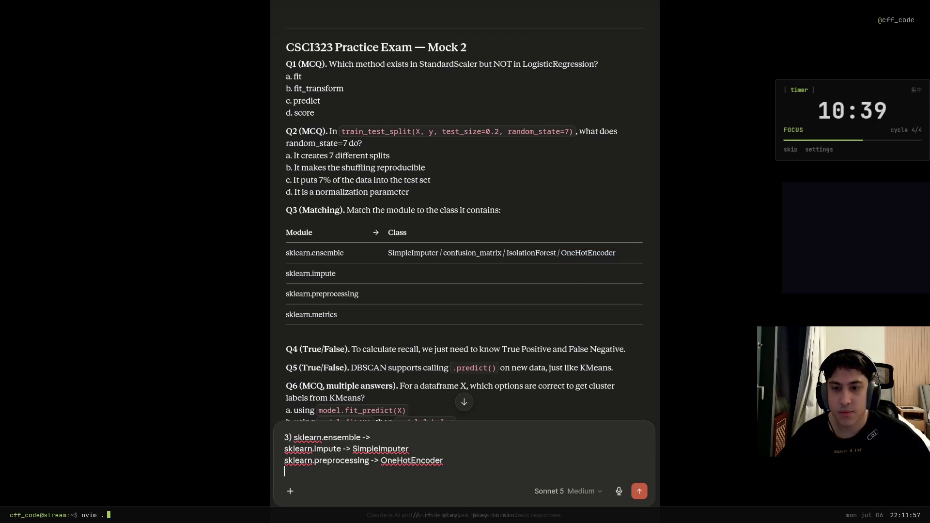
Add sklearn.metrics and complete the ensemble line with IsolationForest.
drag(292, 324, 282, 317)
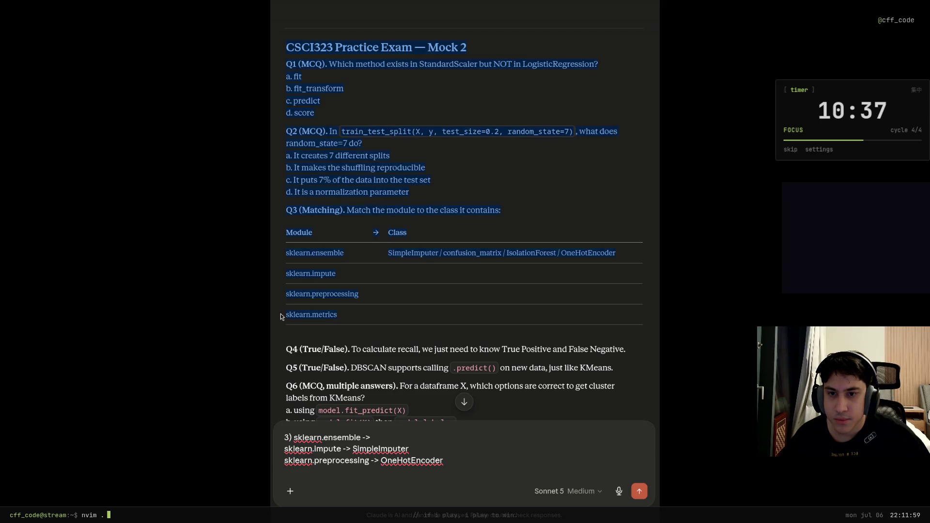
drag(338, 317, 286, 316)
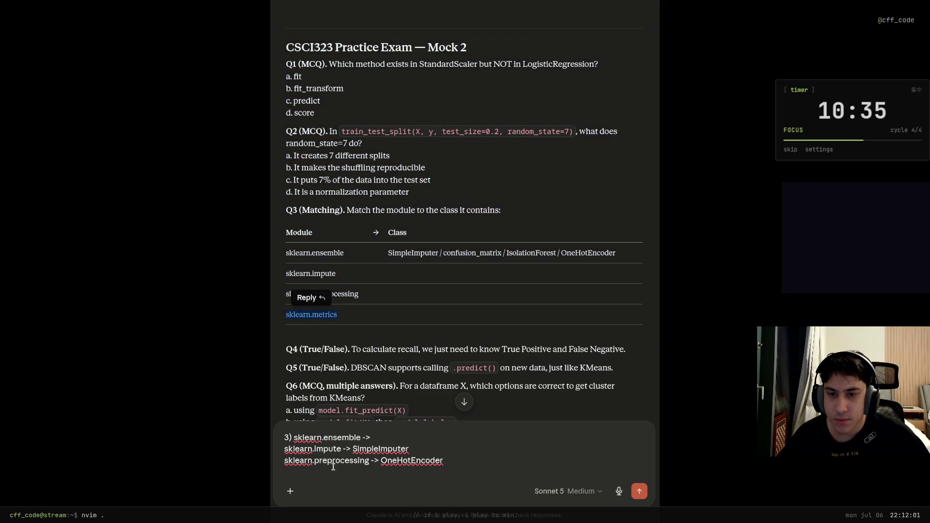
click(320, 475)
key(ctrl+v)
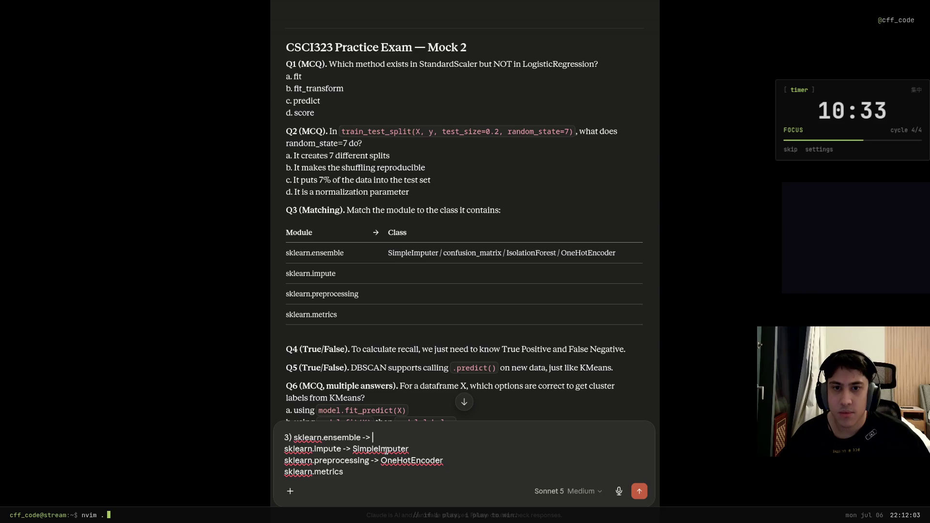
text(I)
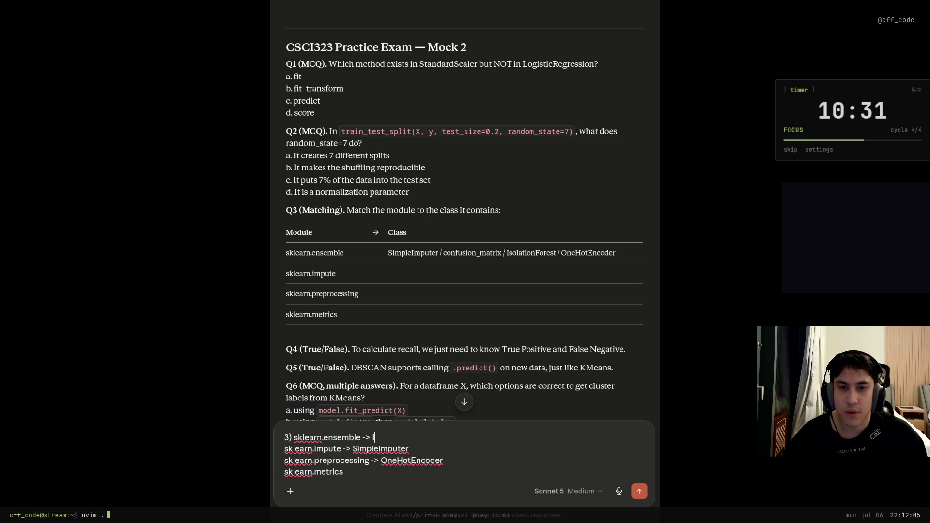
double_click(526, 253)
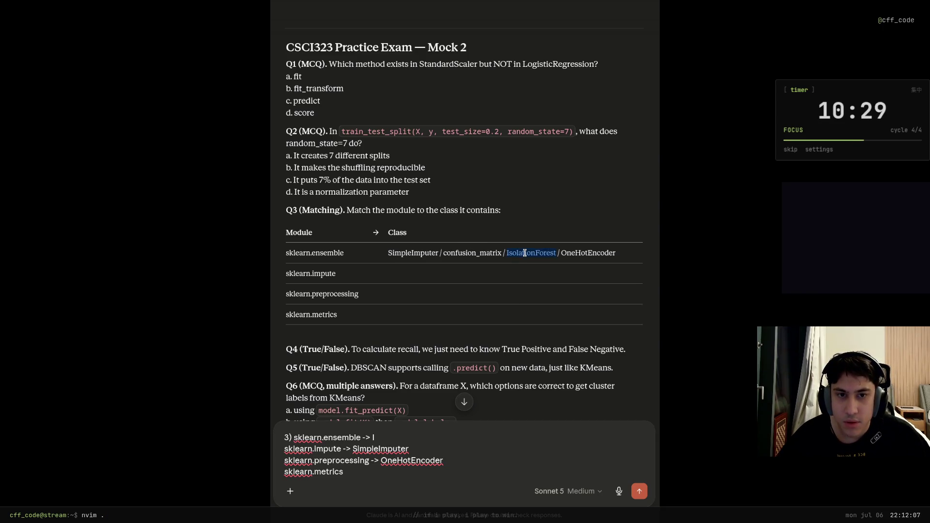
key(ctrl+c)
click(387, 432)
key(BackSpace)
key(ctrl+v)
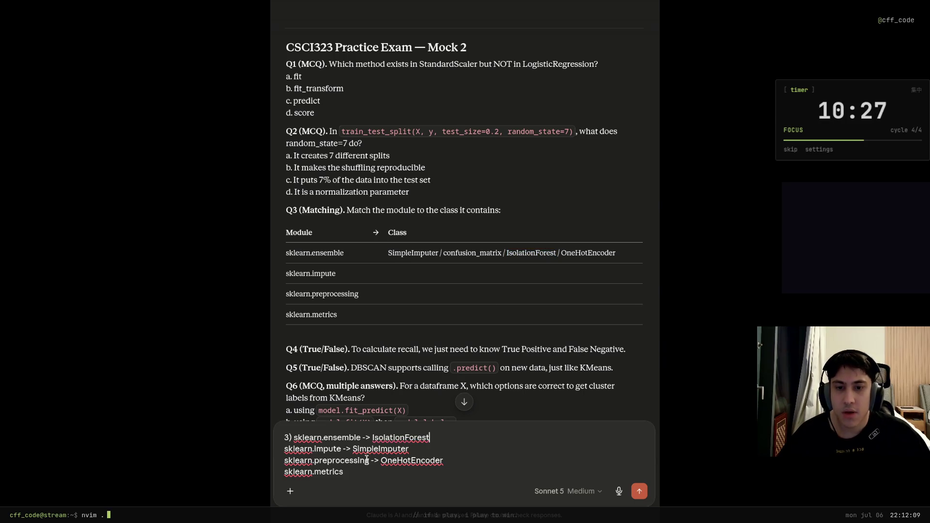
Pair sklearn.metrics with confusion_matrix and send the Q3 answer.
click(377, 469)
text(->)
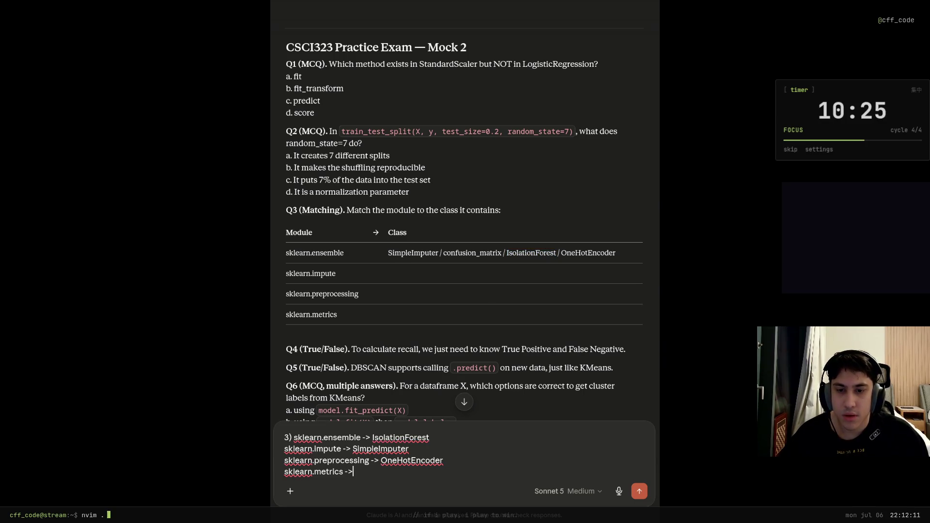
double_click(472, 253)
key(ctrl+c)
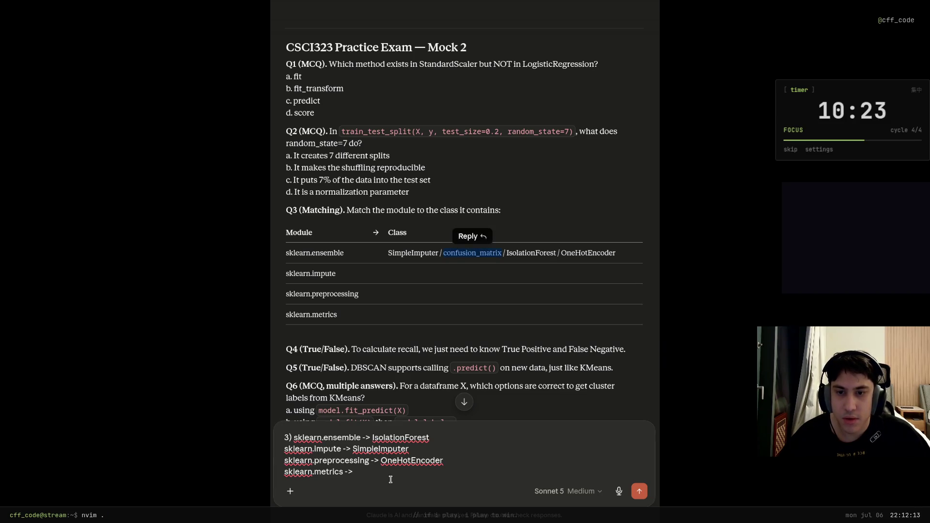
click(391, 479)
key(ctrl+v)
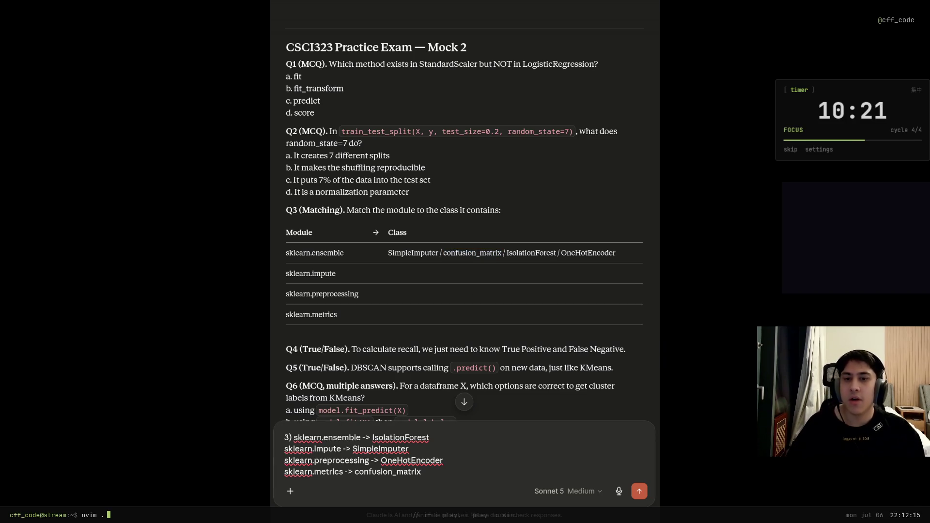
key(Return)
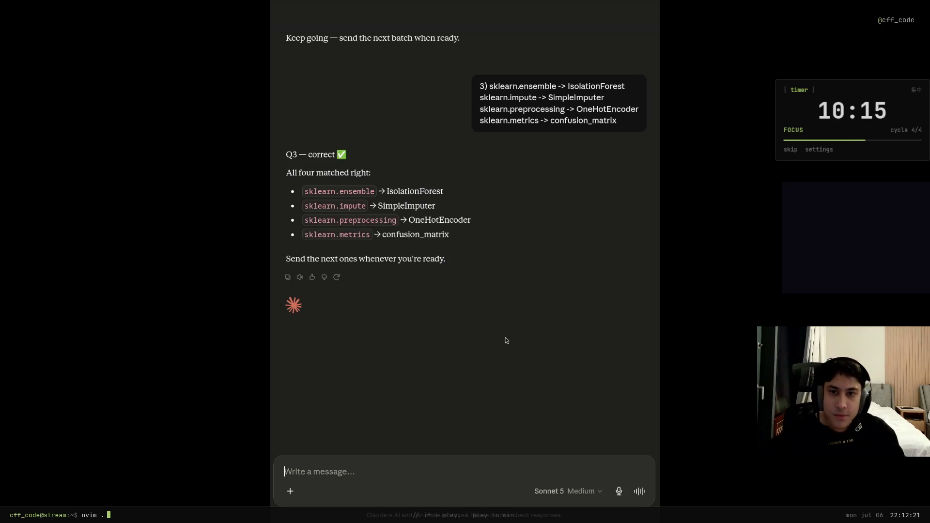
scroll(506, 330, up, 20)
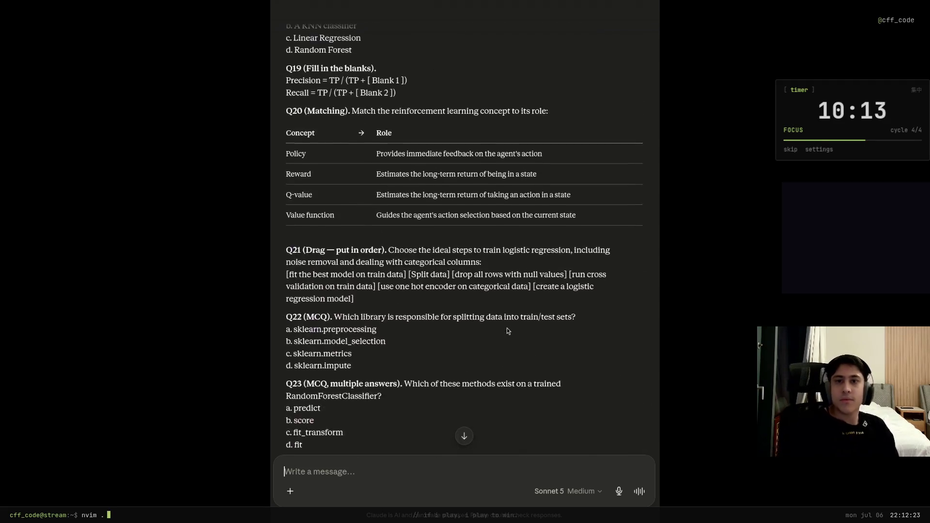
Send '4) True' as the Q4 answer about recall.
scroll(506, 330, up, 15)
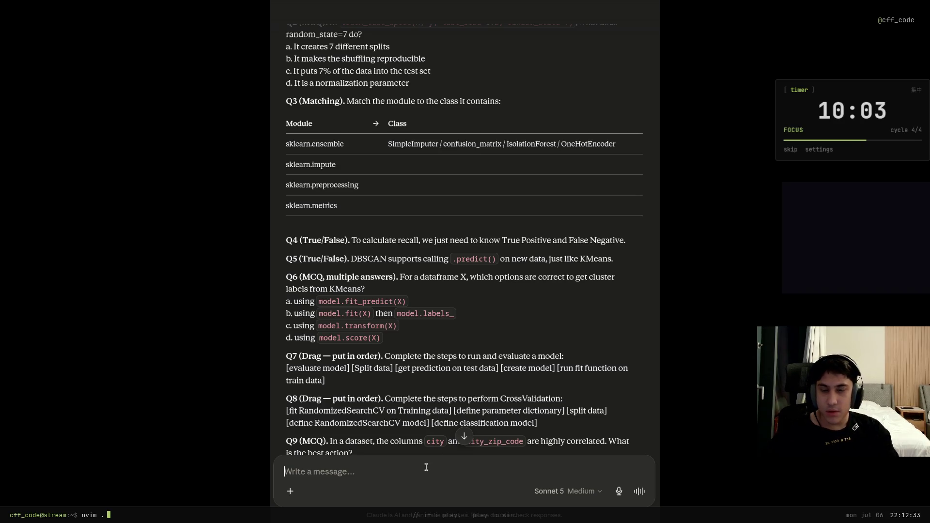
text(q4)
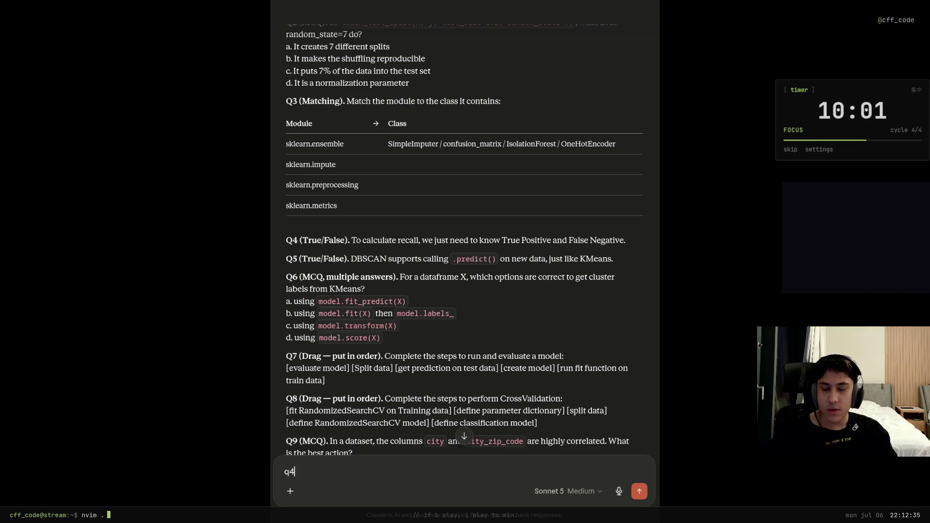
key(BackSpace)
text(4))
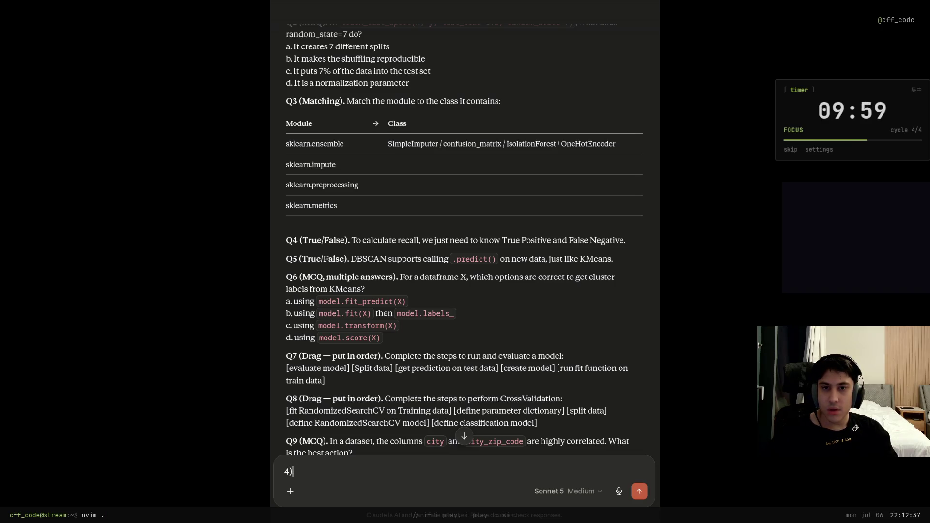
text( True)
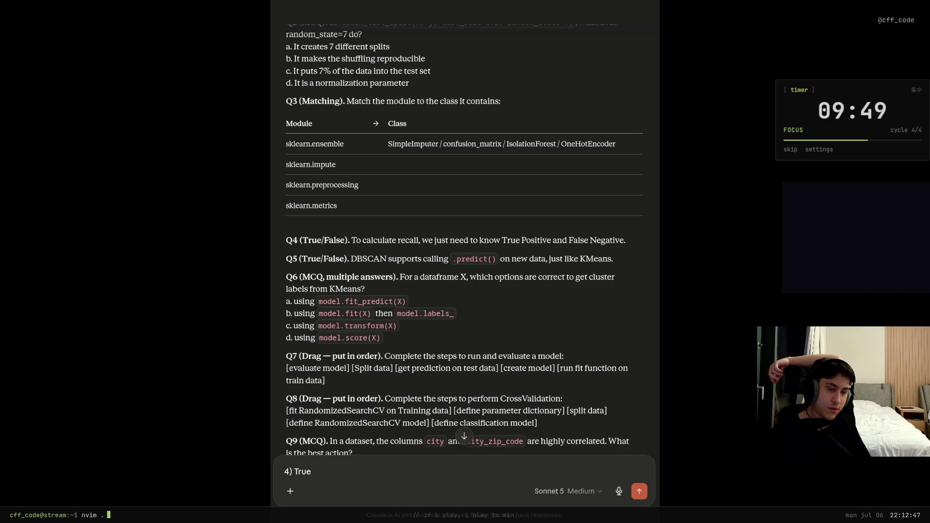
key(Return)
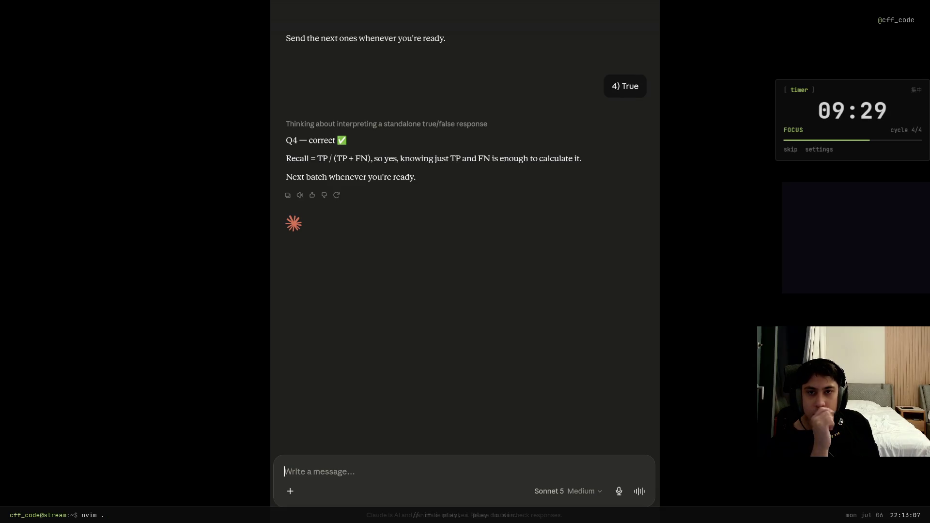
Send '5) False' as the Q5 answer about DBSCAN predicting unseen data.
scroll(404, 323, up, 15)
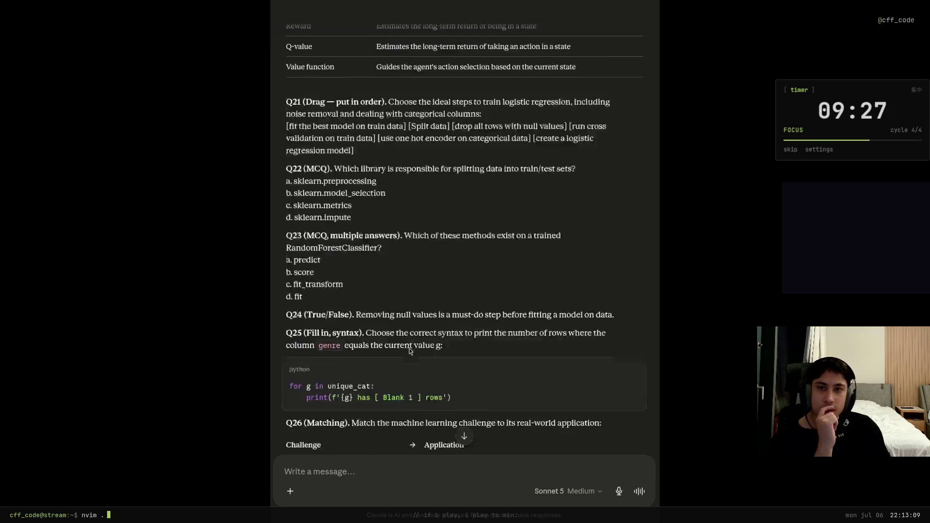
scroll(404, 323, up, 10)
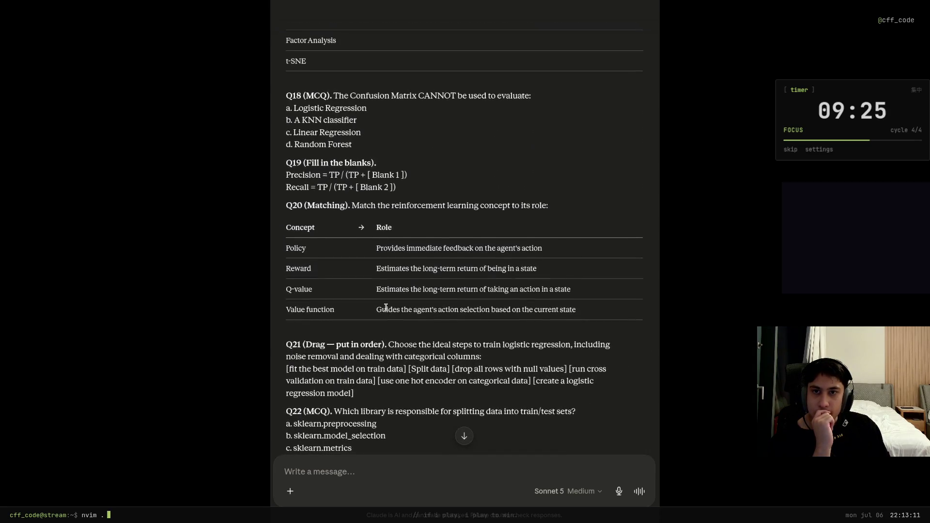
scroll(387, 311, up, 10)
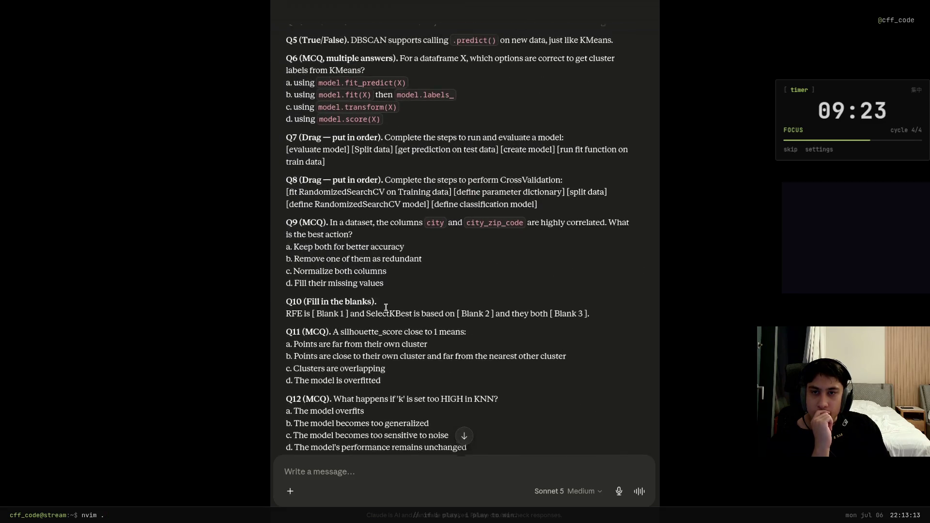
scroll(387, 310, up, 4)
scroll(398, 458, down, 4)
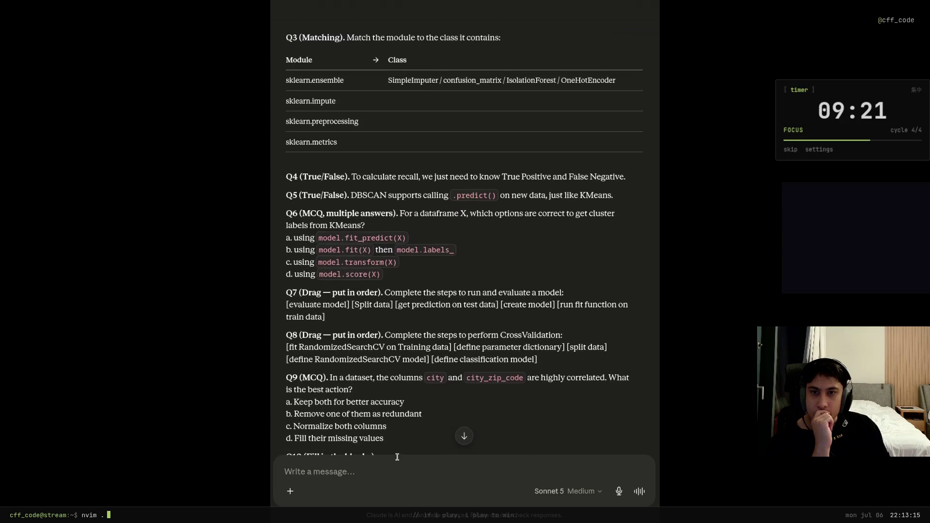
text(5))
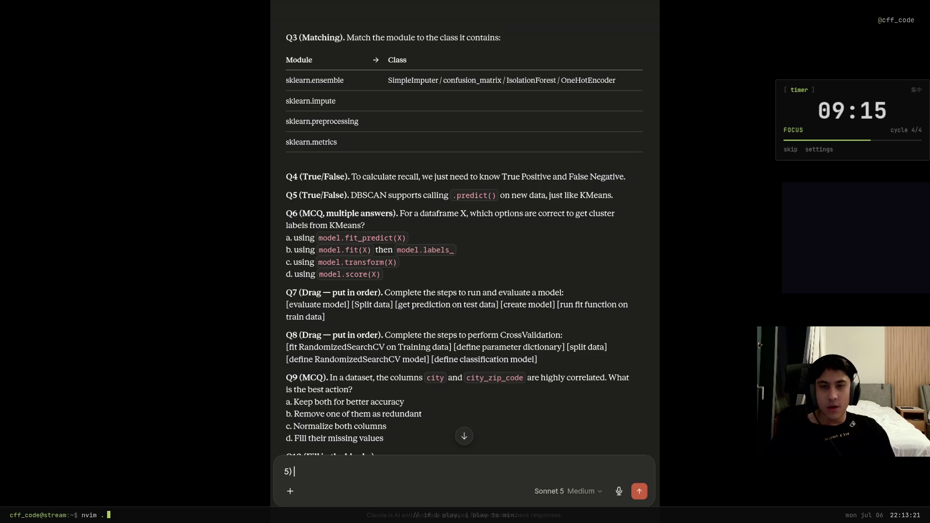
text(False)
key(Return)
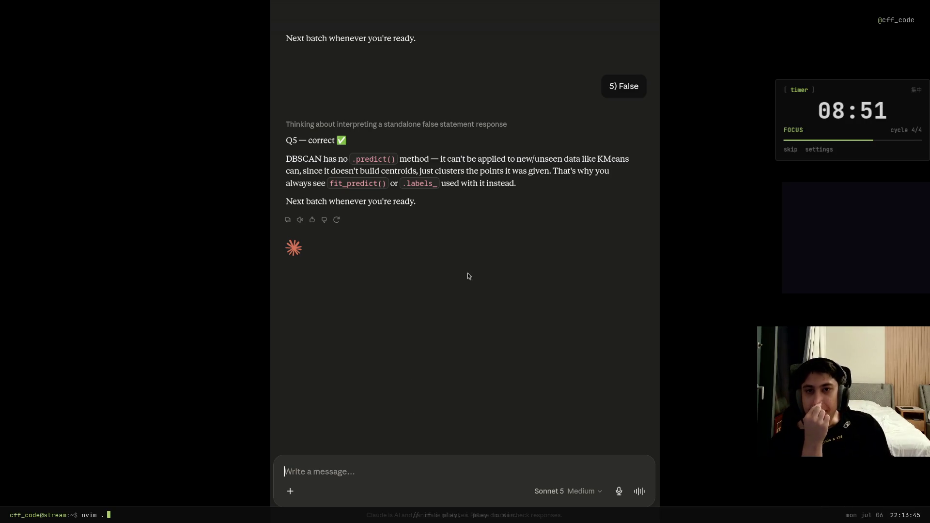
scroll(460, 305, up, 10)
Send '6) b, d' for Q6 and highlight the correct answers a and b in the feedback.
scroll(462, 320, up, 15)
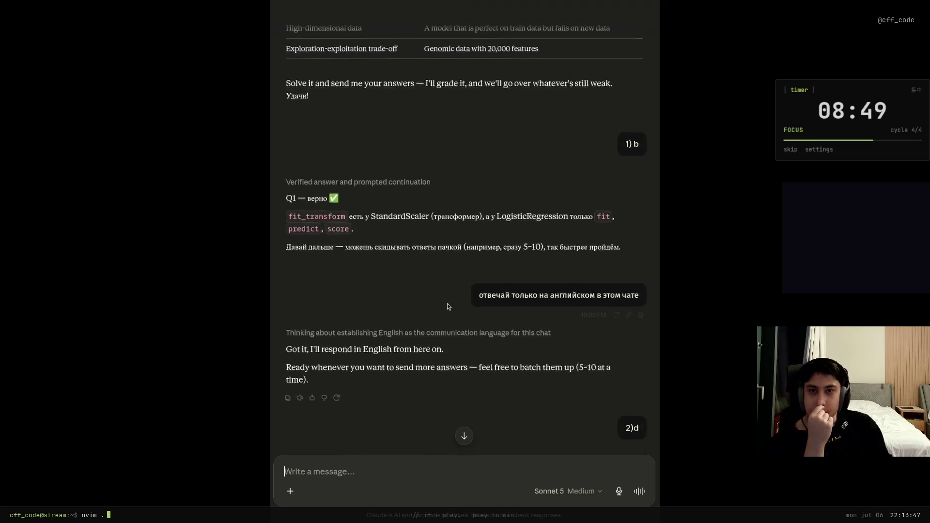
scroll(444, 300, up, 15)
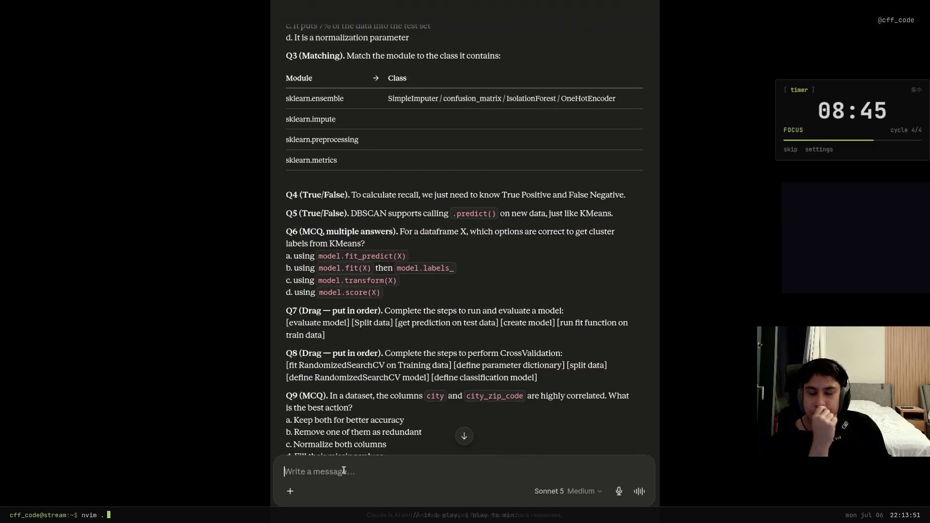
text(6))
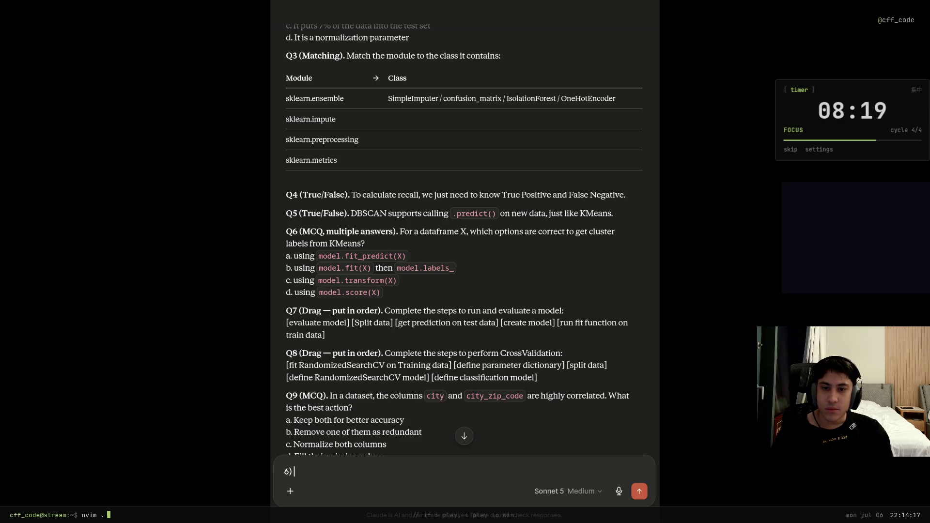
text(b, d)
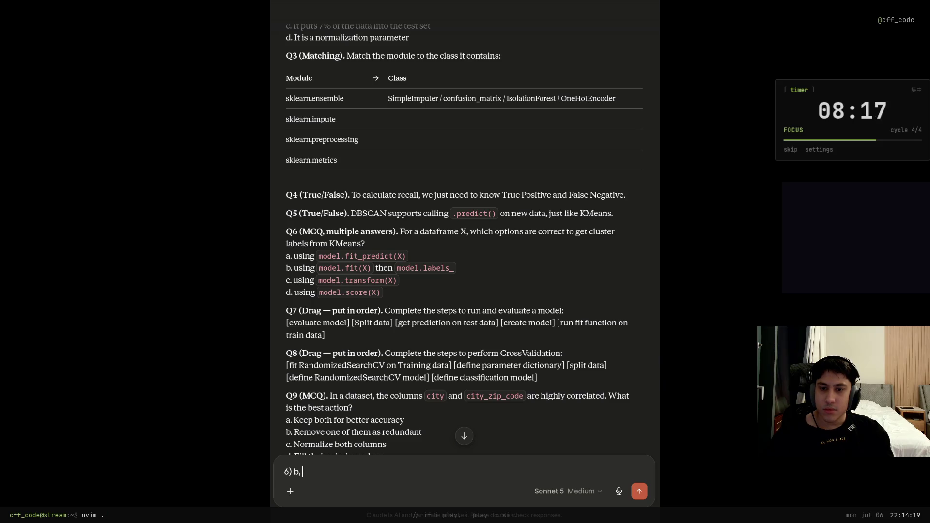
key(Return)
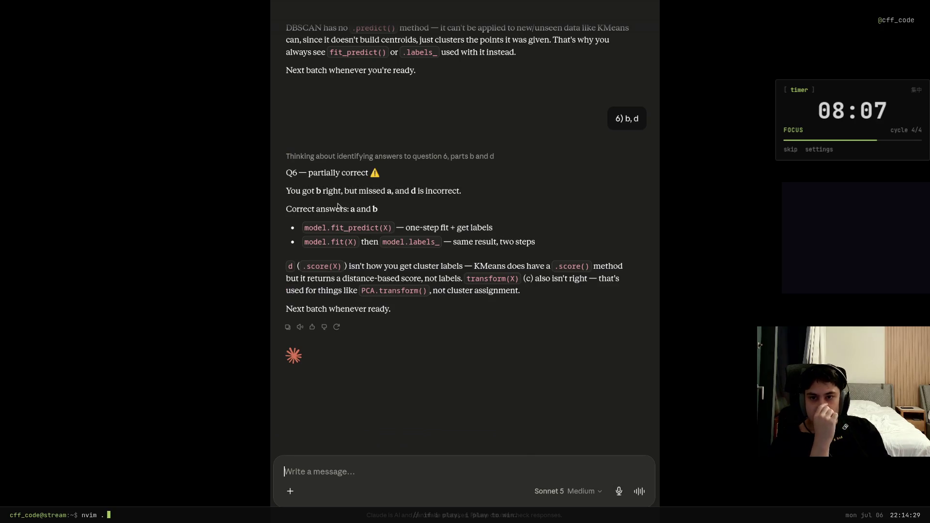
drag(351, 209, 508, 232)
click(337, 222)
click(497, 229)
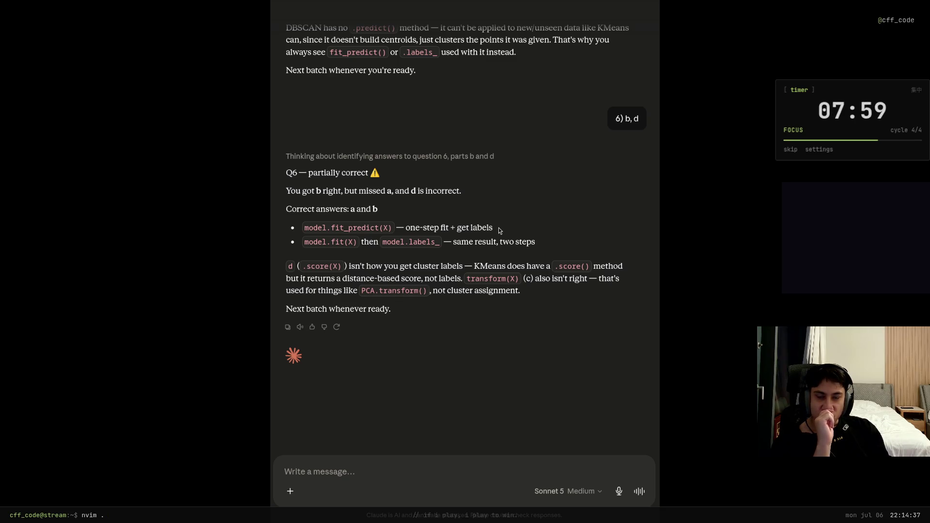
drag(536, 242, 289, 239)
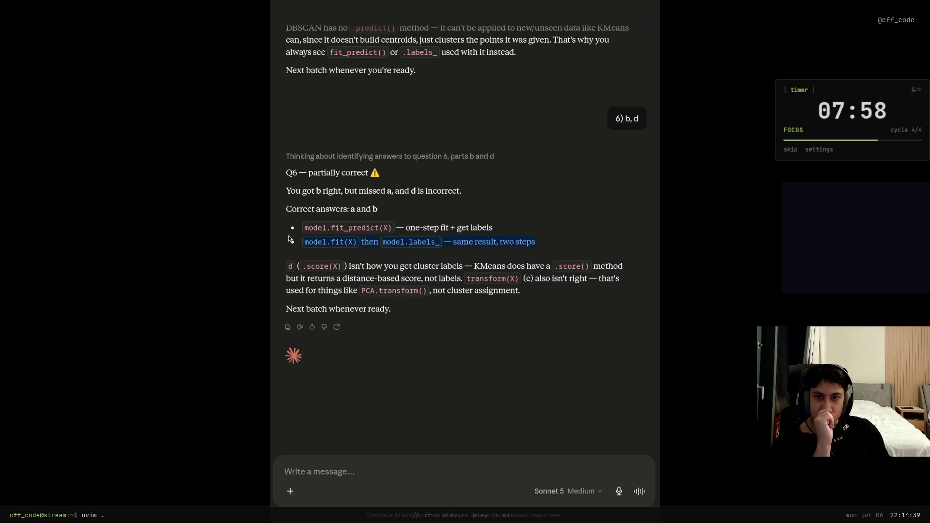
click(344, 241)
scroll(539, 356, up, 15)
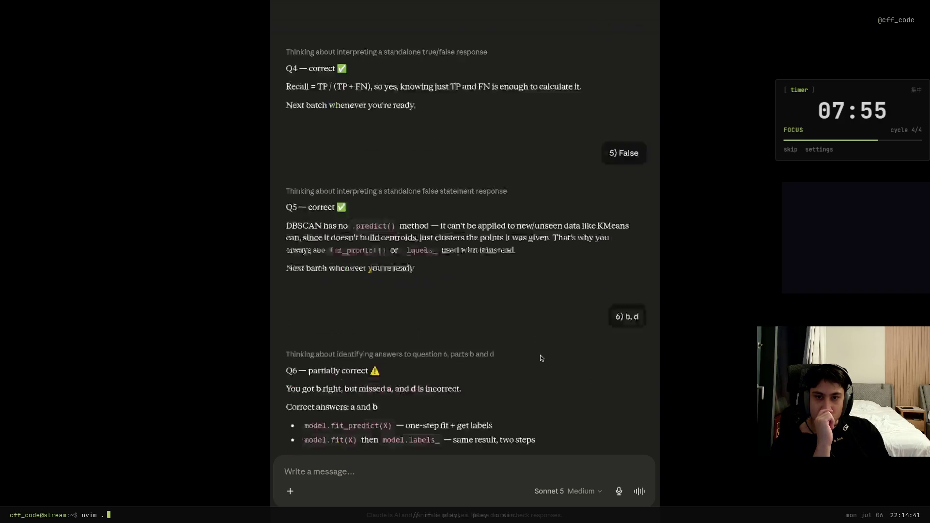
scroll(536, 352, up, 2)
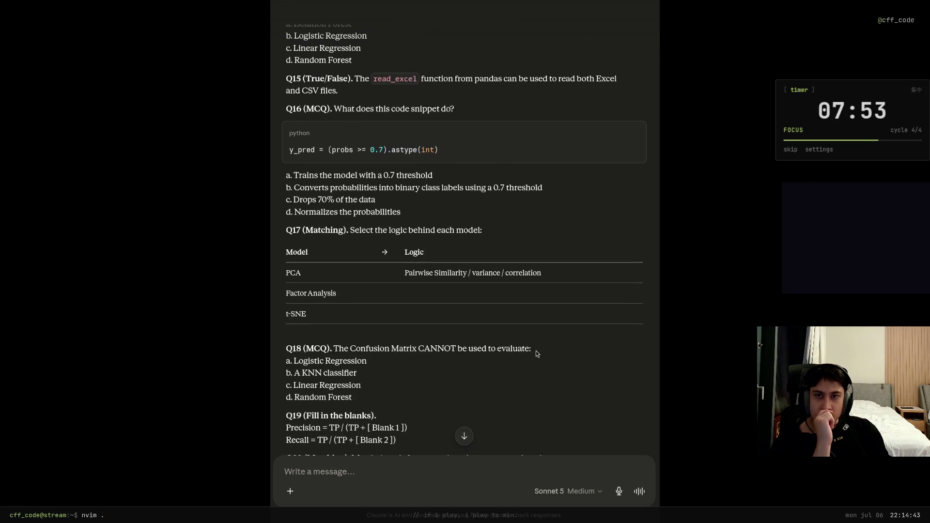
scroll(536, 352, up, 10)
scroll(536, 351, down, 3)
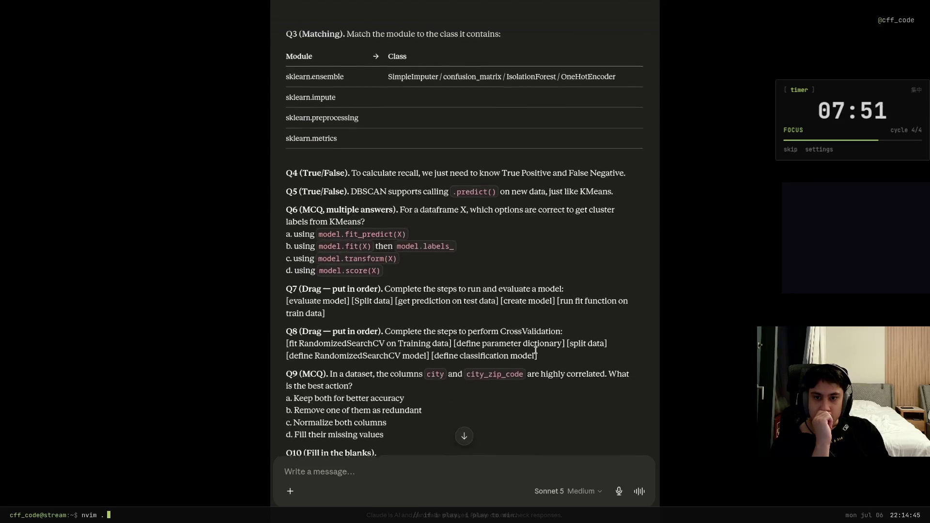
click(388, 479)
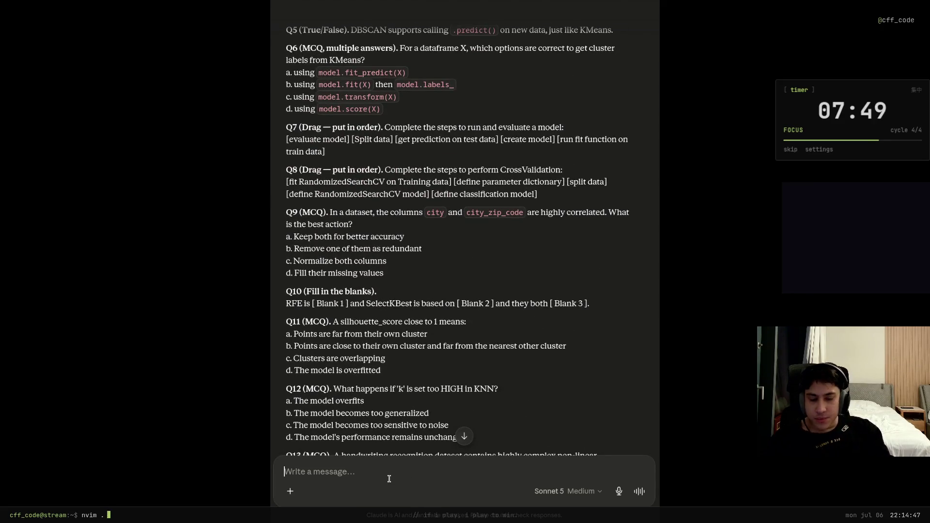
Send the Q7 order: split data -> create model -> fit on train -> predict on test -> evaluate.
text(7))
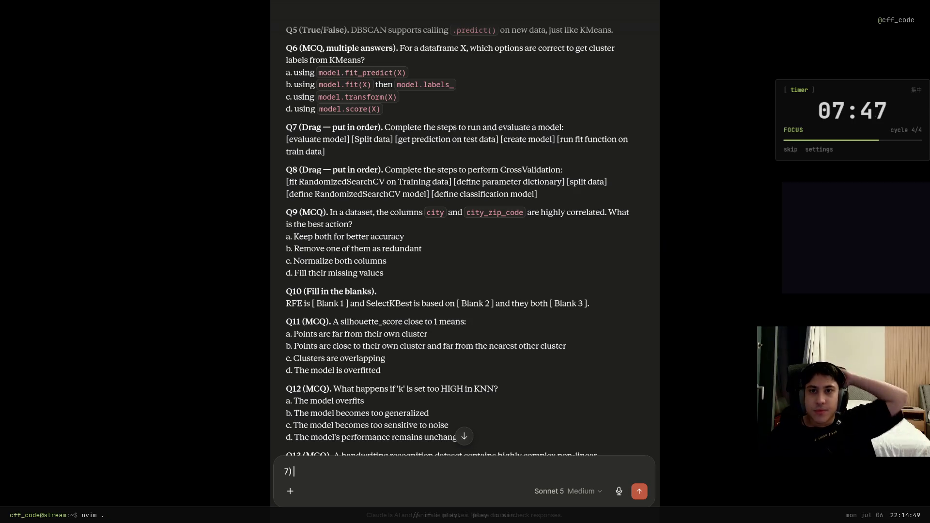
scroll(373, 459, up, 3)
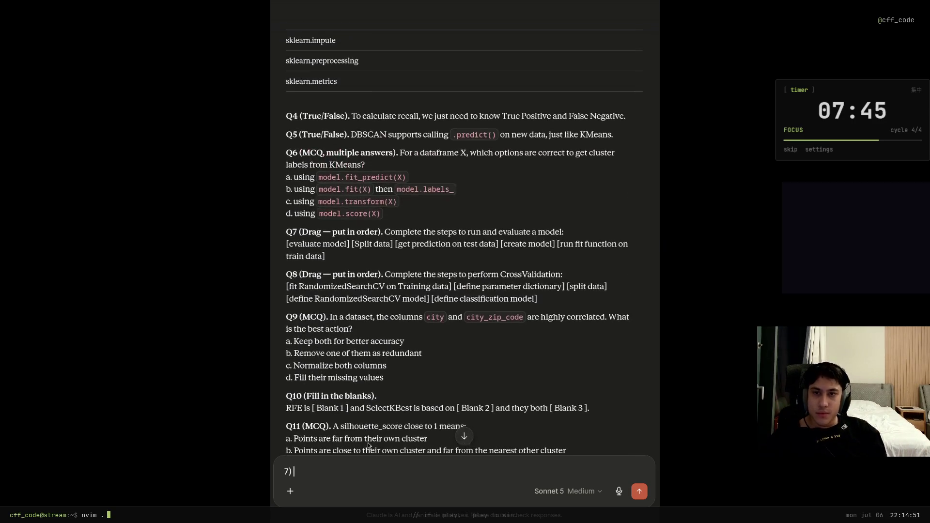
drag(402, 286, 562, 285)
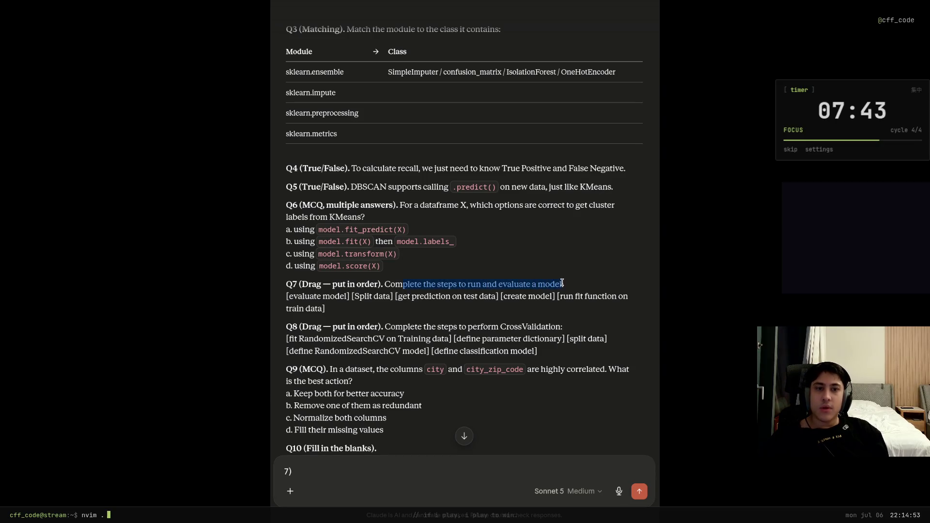
click(561, 284)
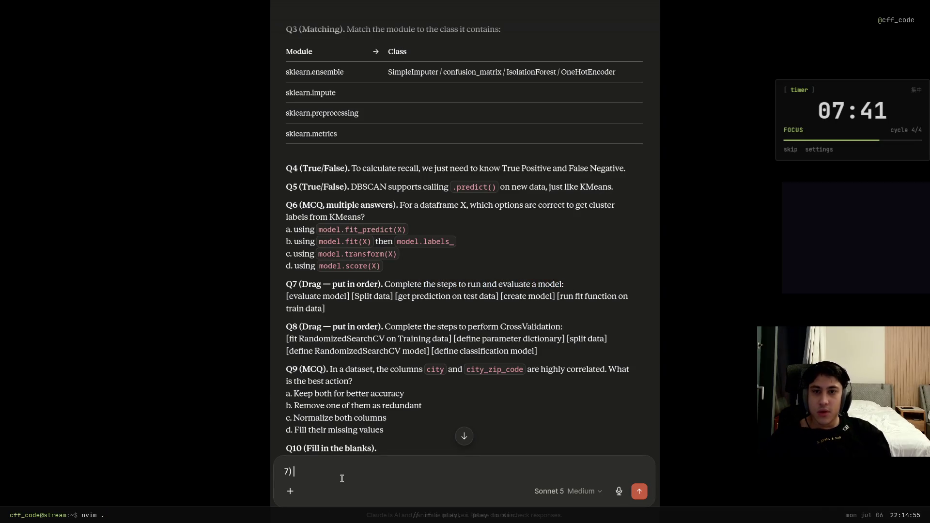
text( Sp)
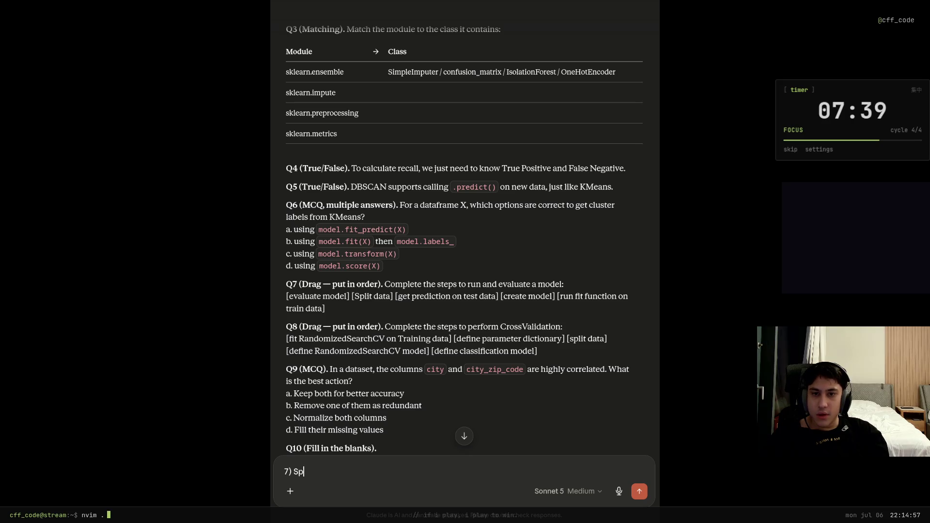
text(lit data ->)
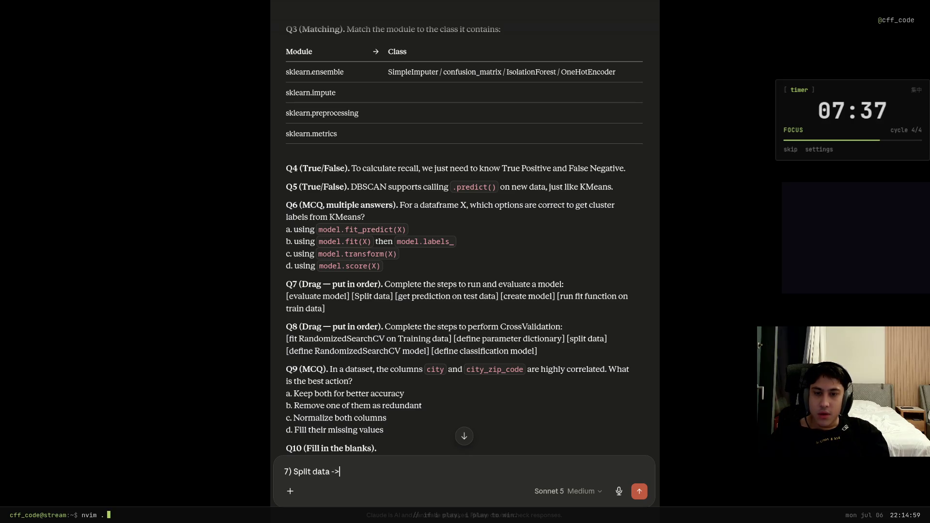
text( c)
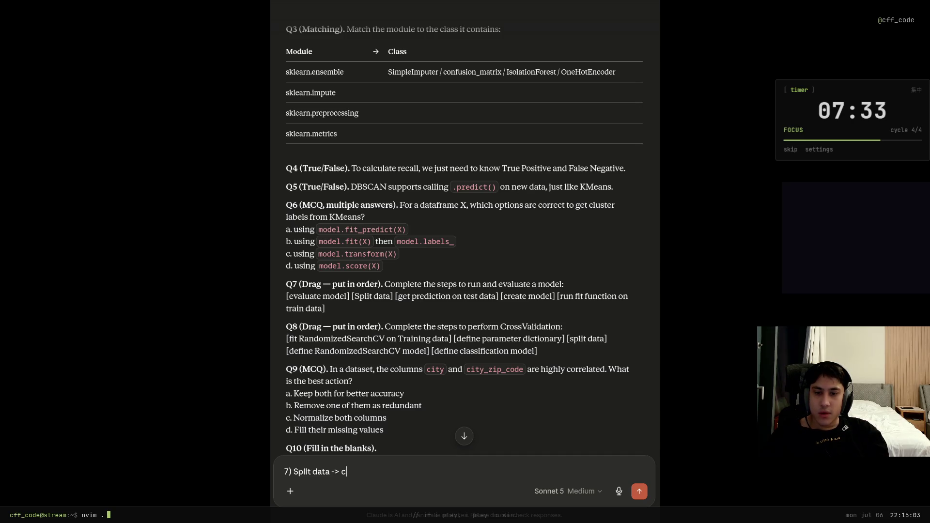
text(reate model ->)
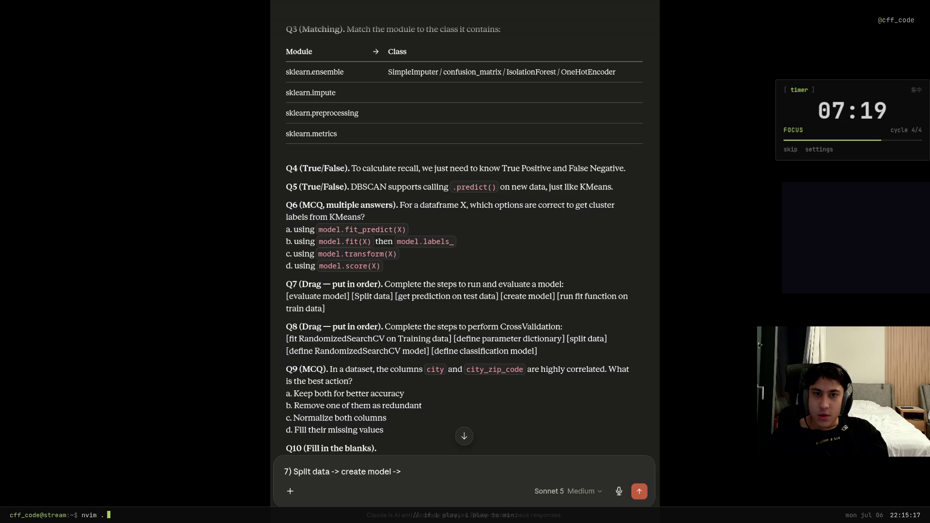
text(run fit function on train data -> )
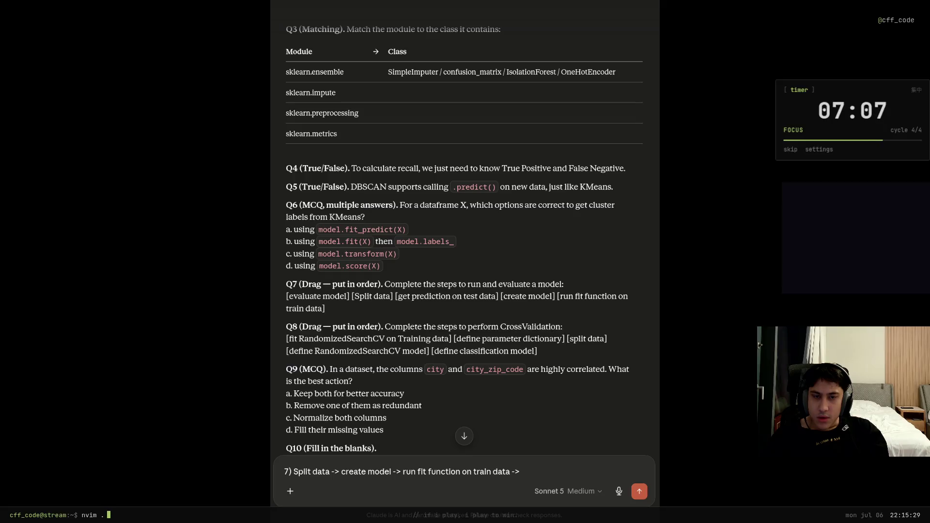
text(get )
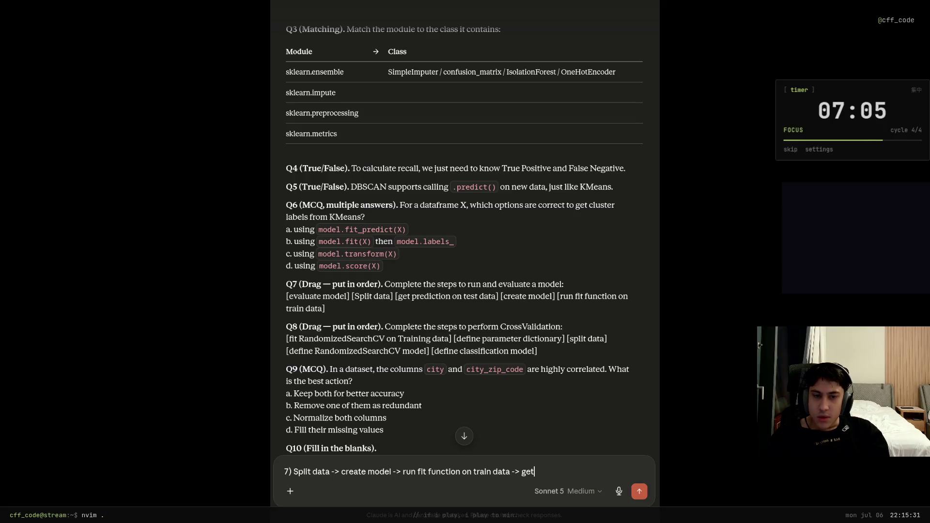
text(prediction)
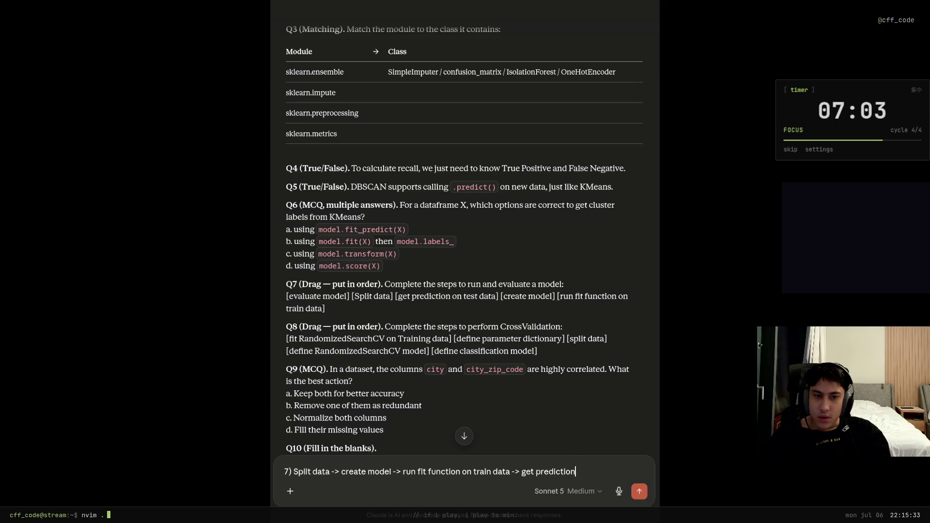
text( on test data)
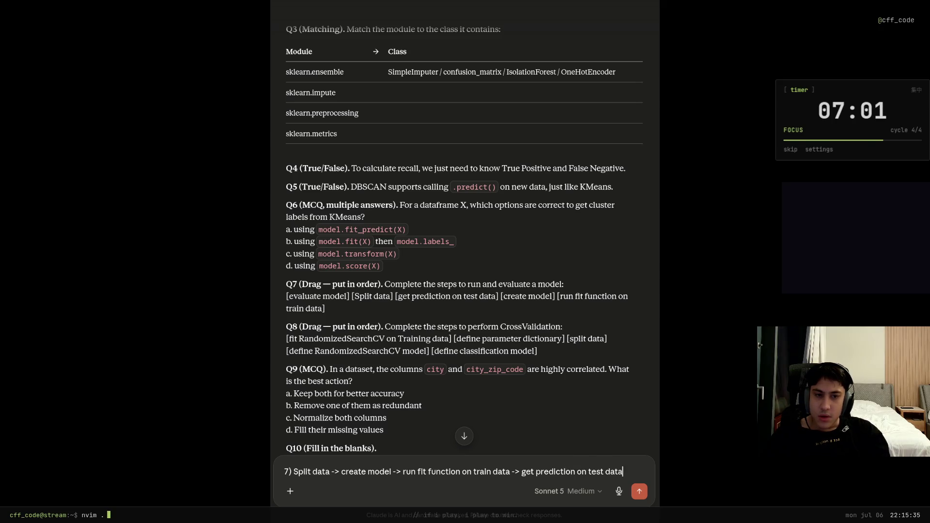
text( -> eva)
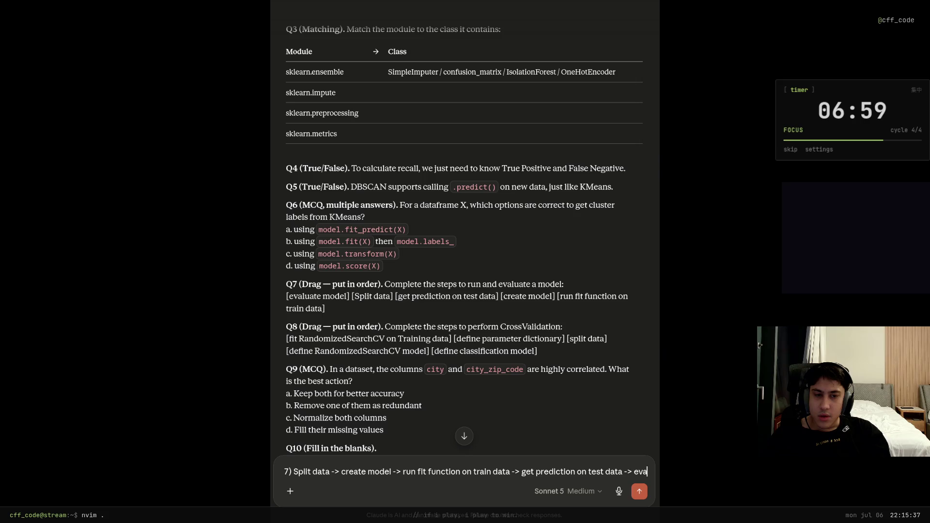
text(luate model)
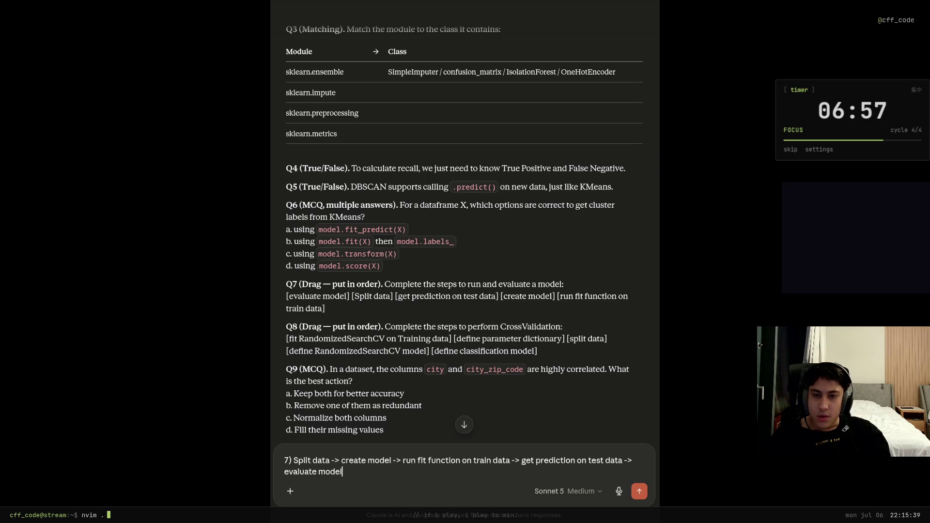
key(Return)
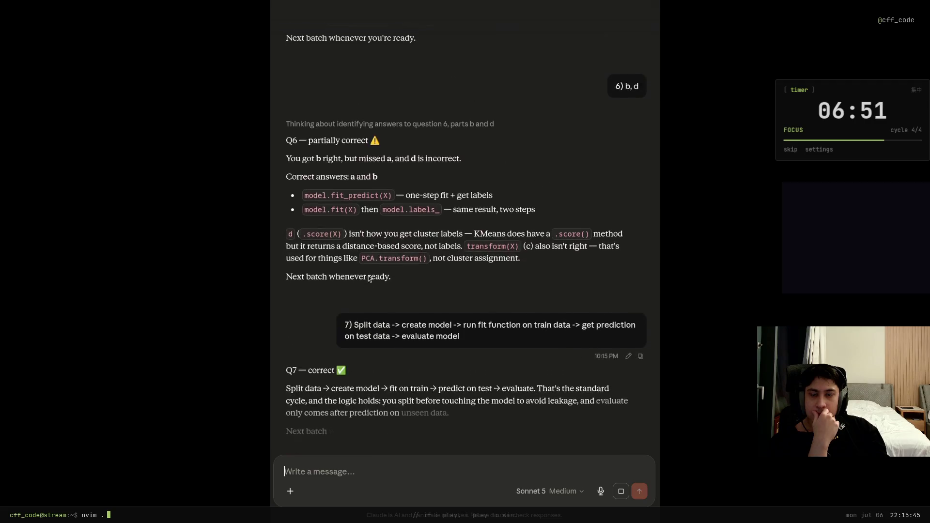
scroll(367, 276, up, 20)
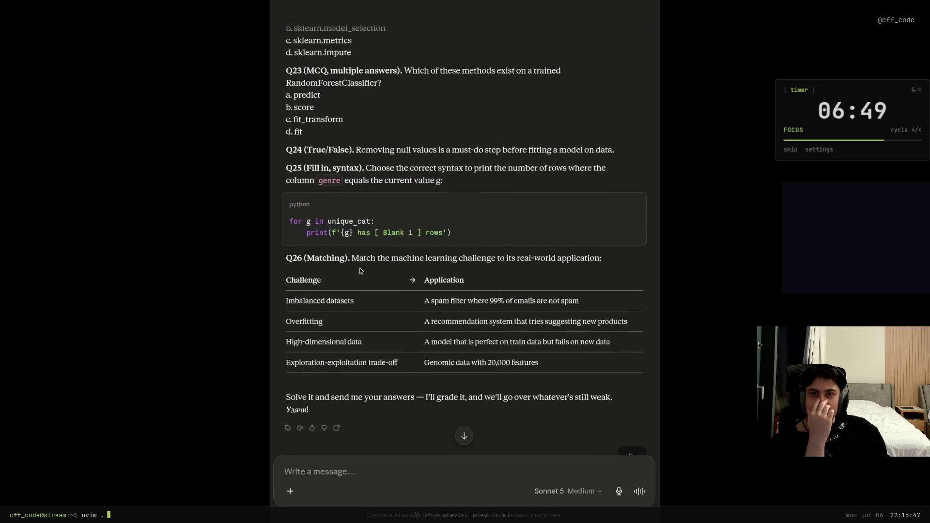
Start the Q8 answer: '8) split data -> define classification model -> define RandomizedSearchCV model ->'.
scroll(360, 271, up, 20)
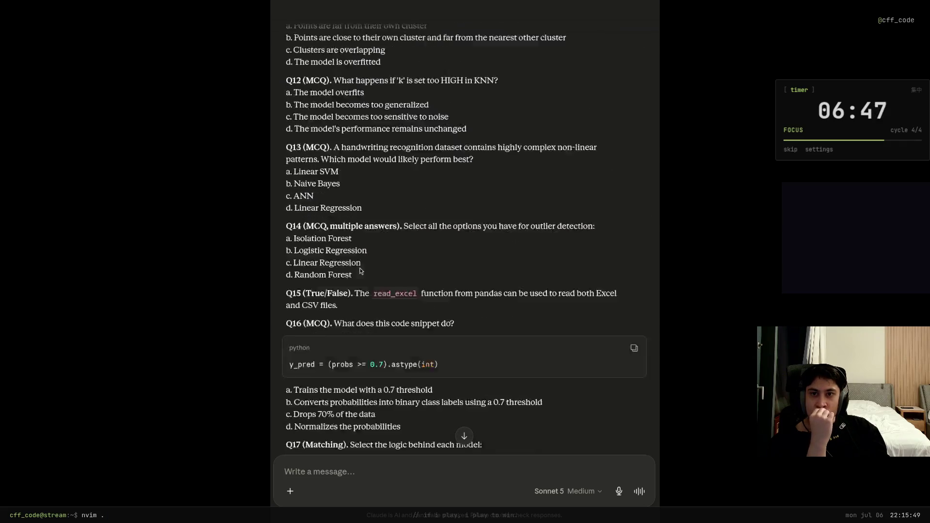
scroll(360, 272, up, 1)
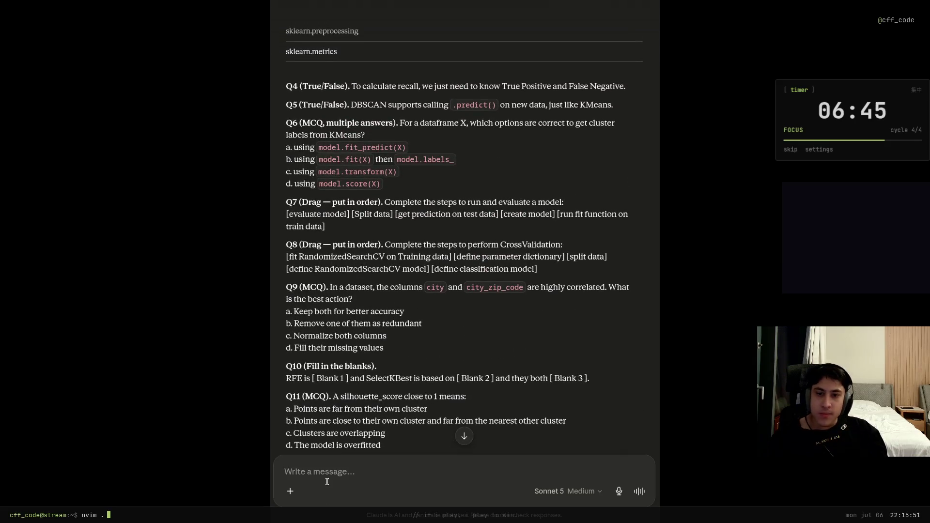
text(8))
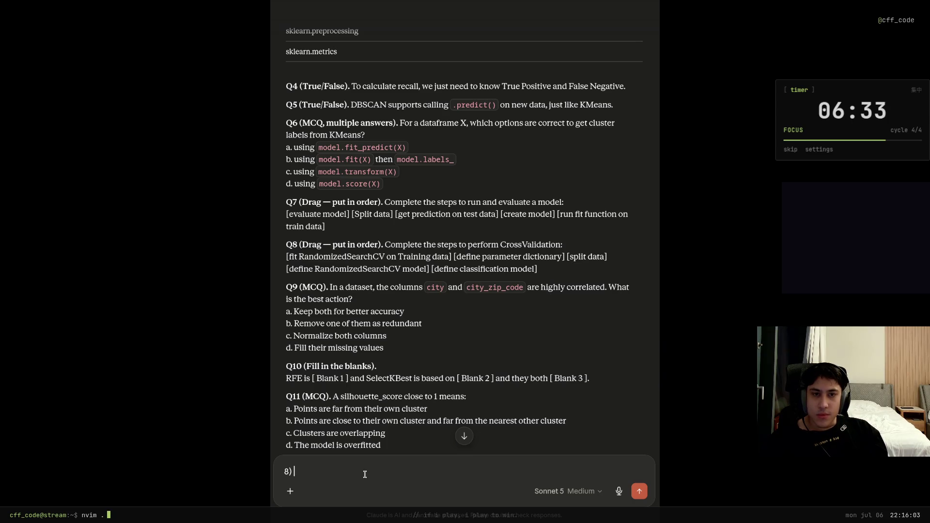
text( spl)
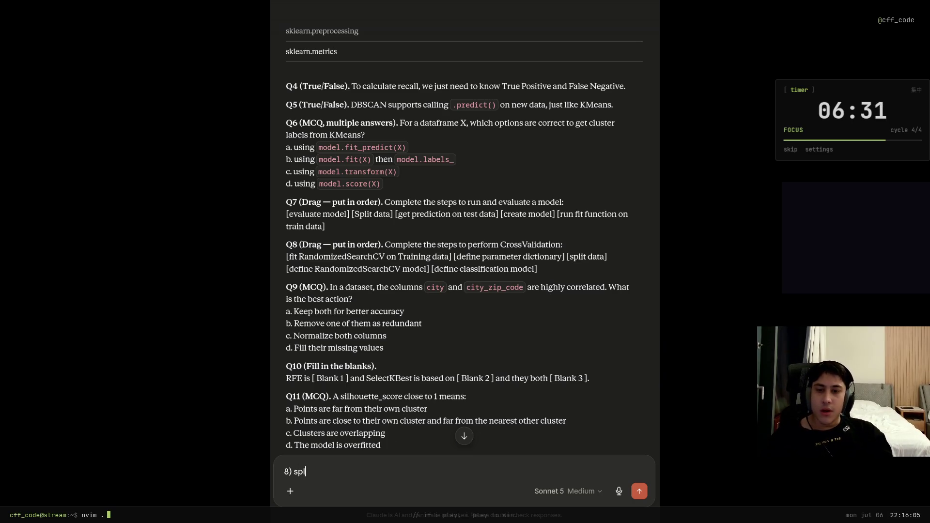
text(it data ->)
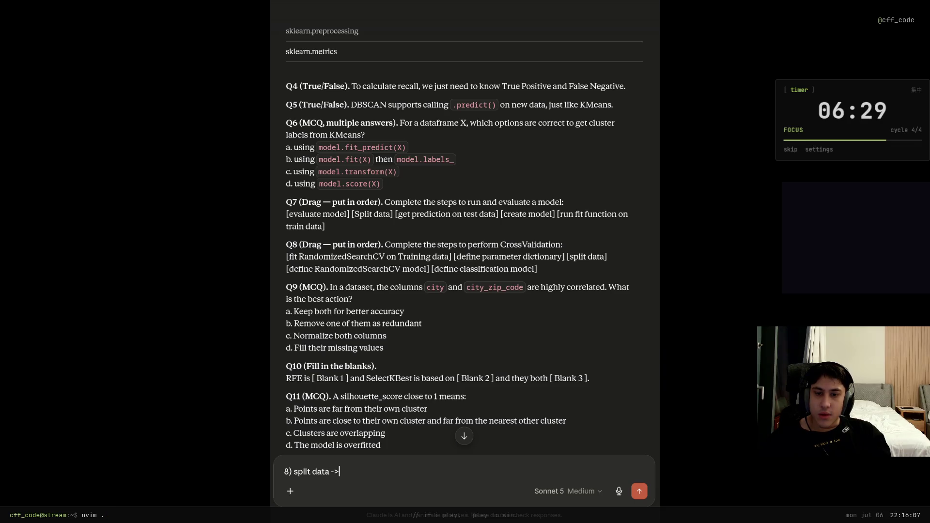
text( d)
text(efine )
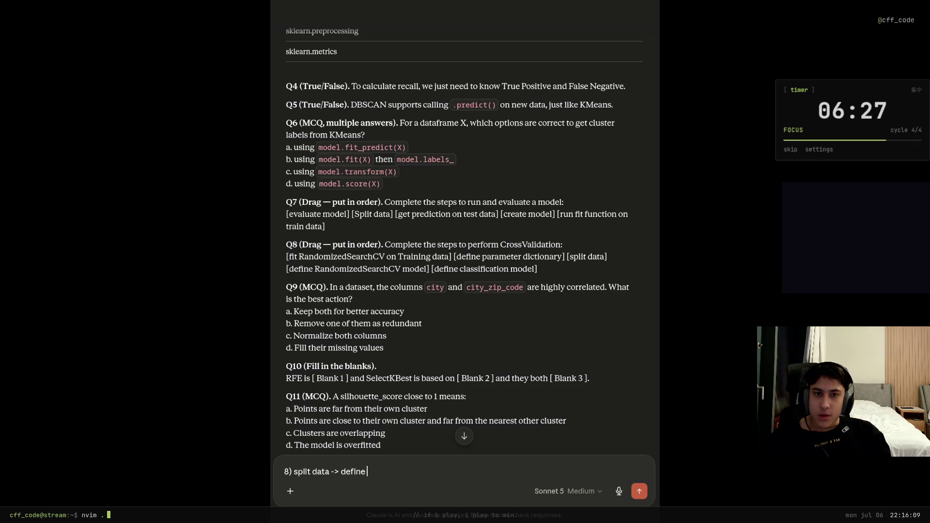
text(classification model ->)
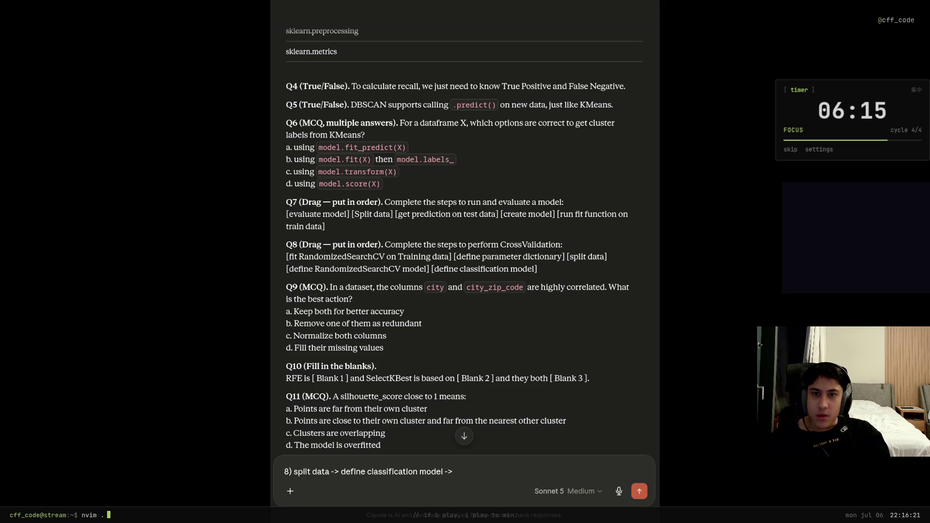
text(define)
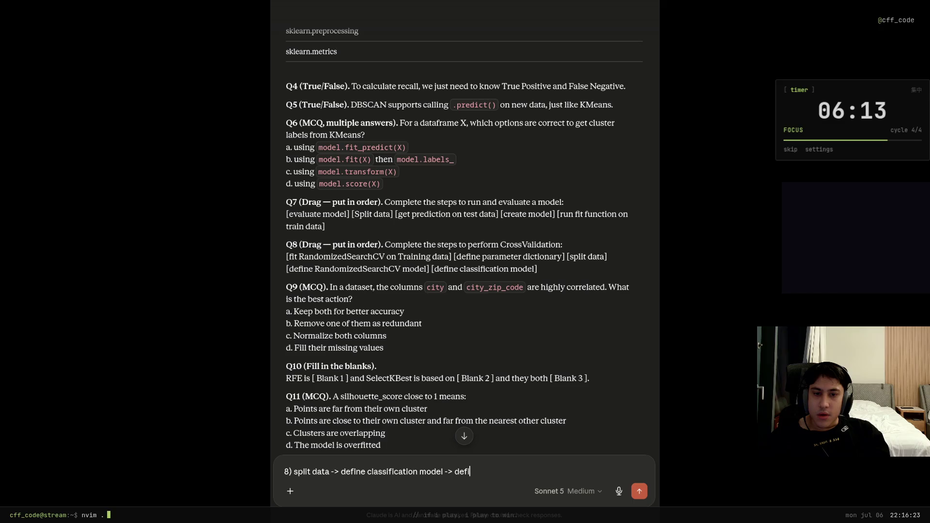
text( Rand)
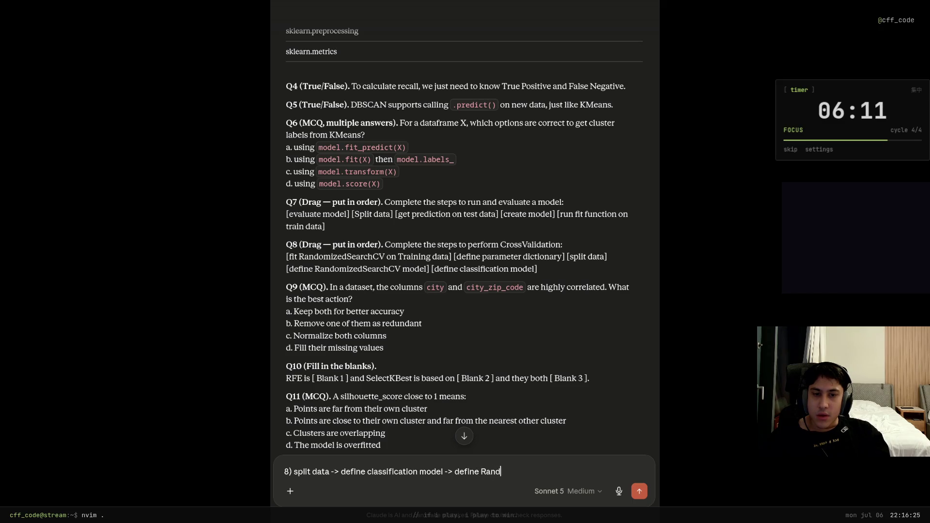
text(omizedSearchCV)
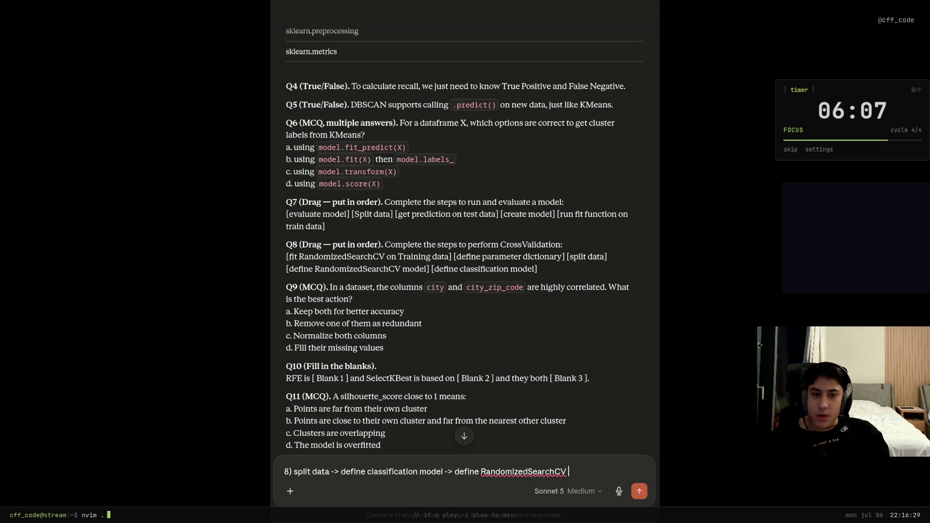
key(BackSpace)
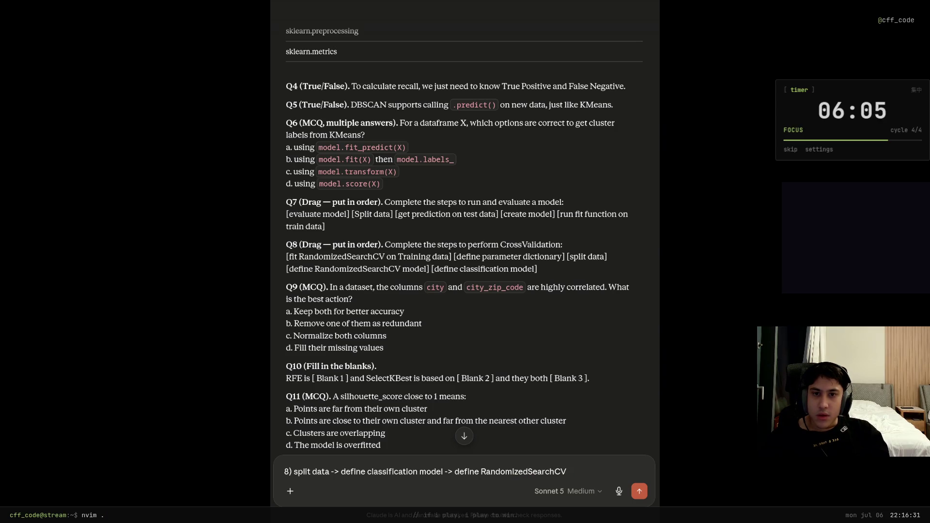
text( model ->)
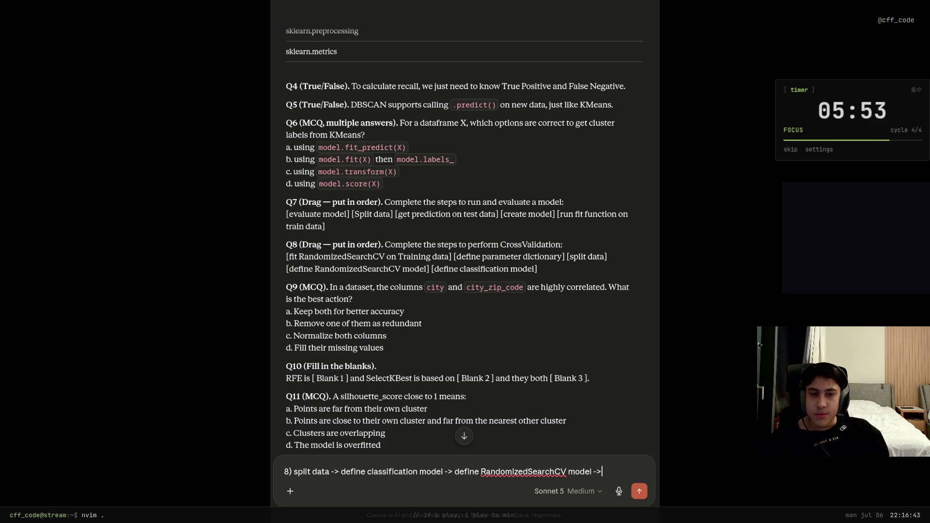
Insert 'parameter dictionary' before RandomizedSearchCV, add the fit-on-training step, and send the Q8 answer.
click(453, 472)
text(->)
key(Left)
key(Left)
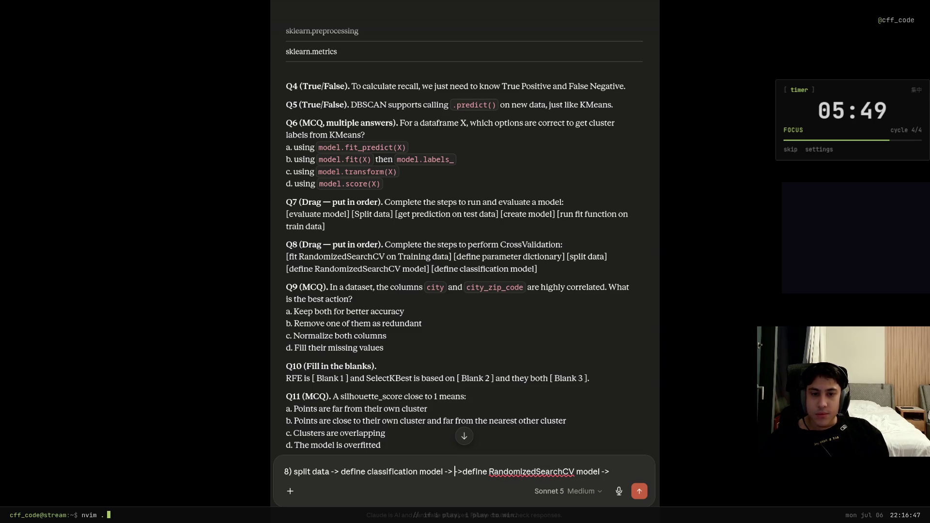
text(define)
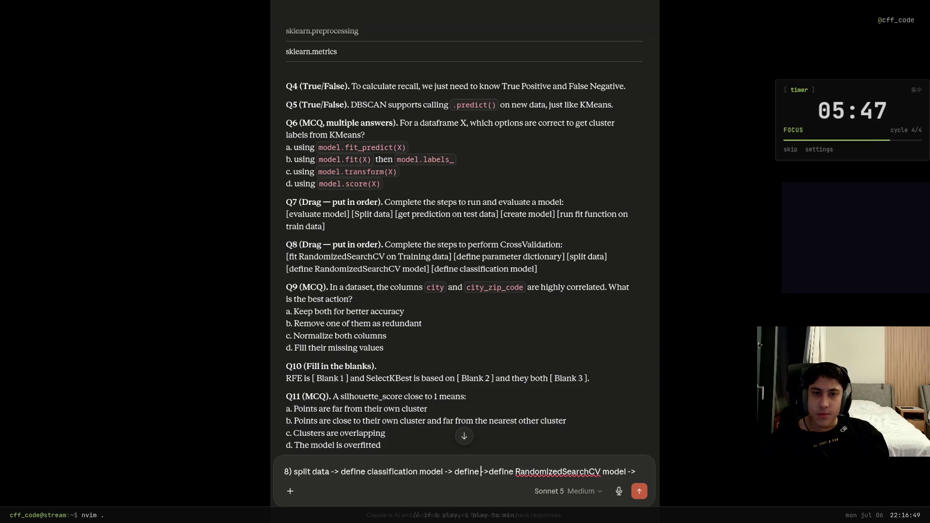
text(parameter dictionary)
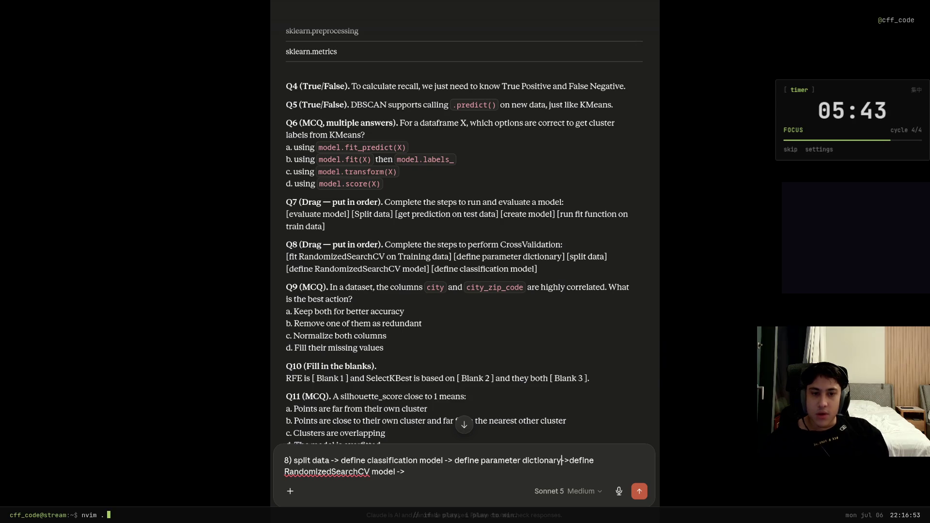
click(579, 460)
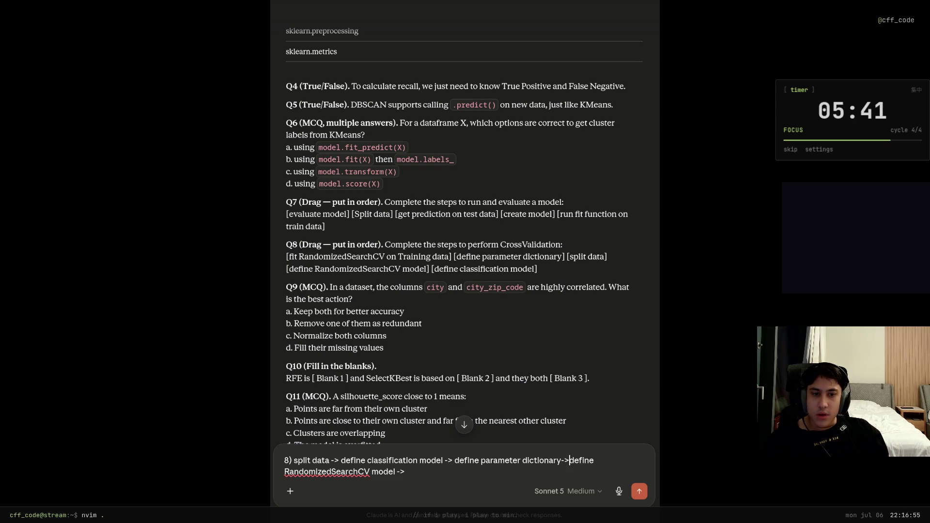
key(Right)
key(Right)
key(End)
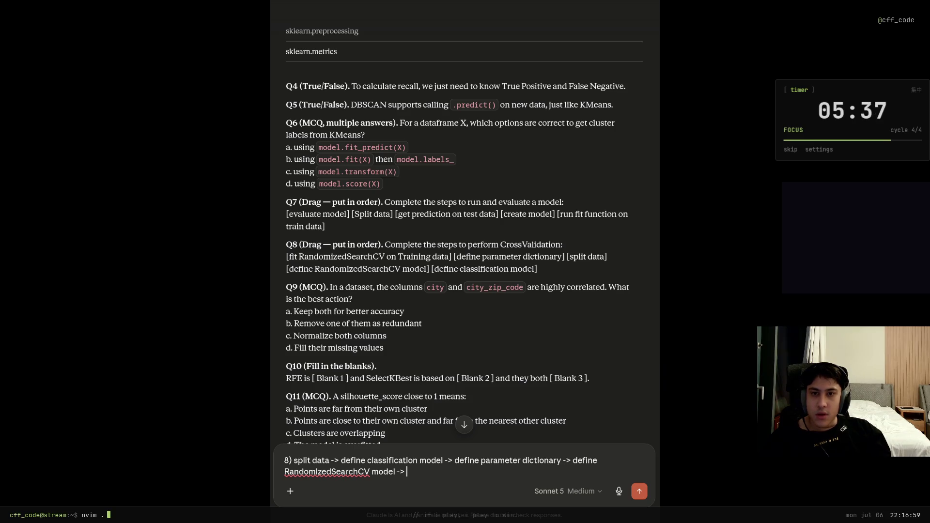
text(f)
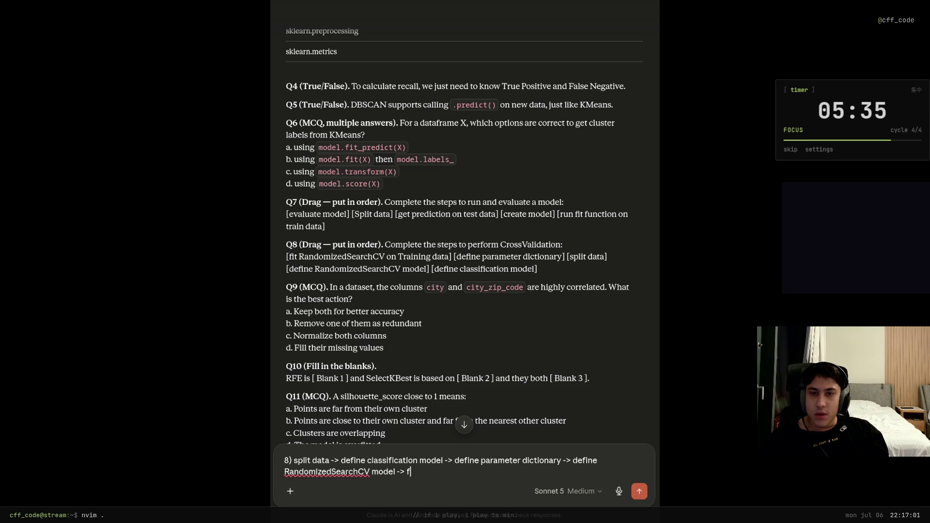
text(it Ran)
text(fo)
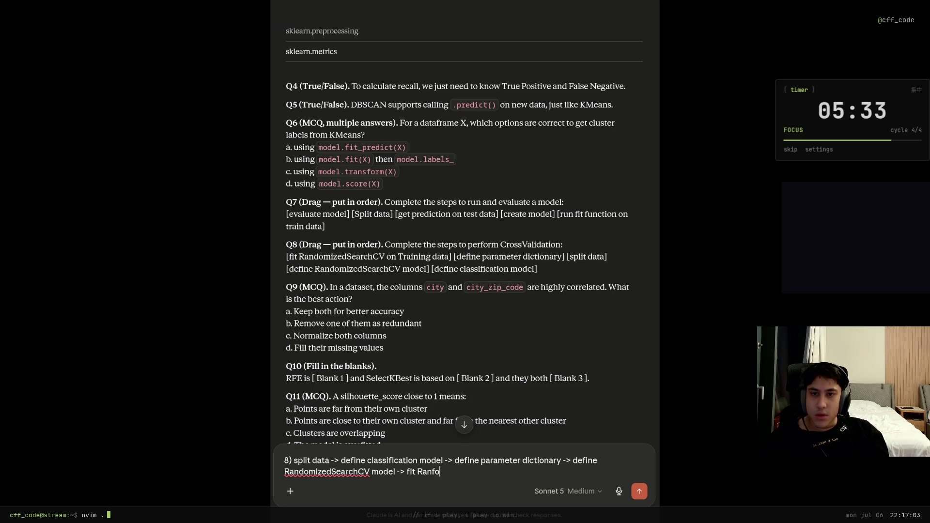
text(mizedSearch)
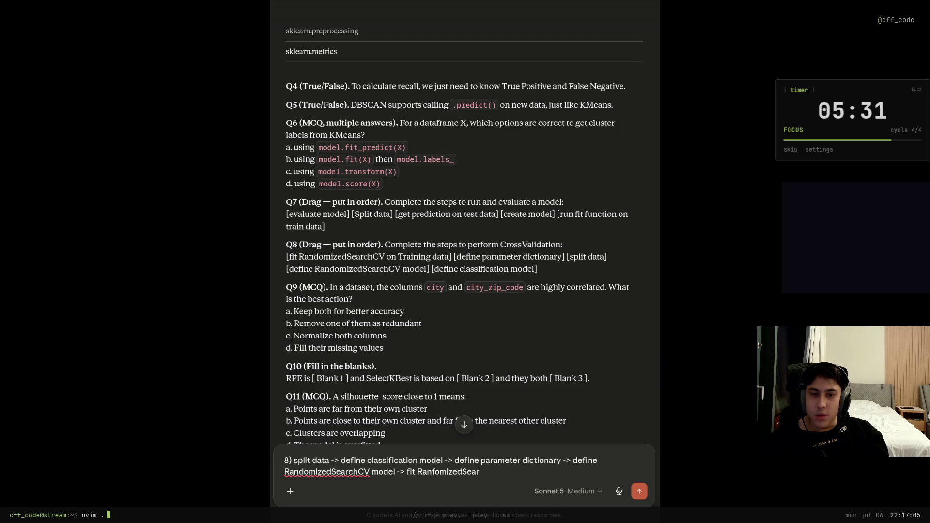
text(CV on T)
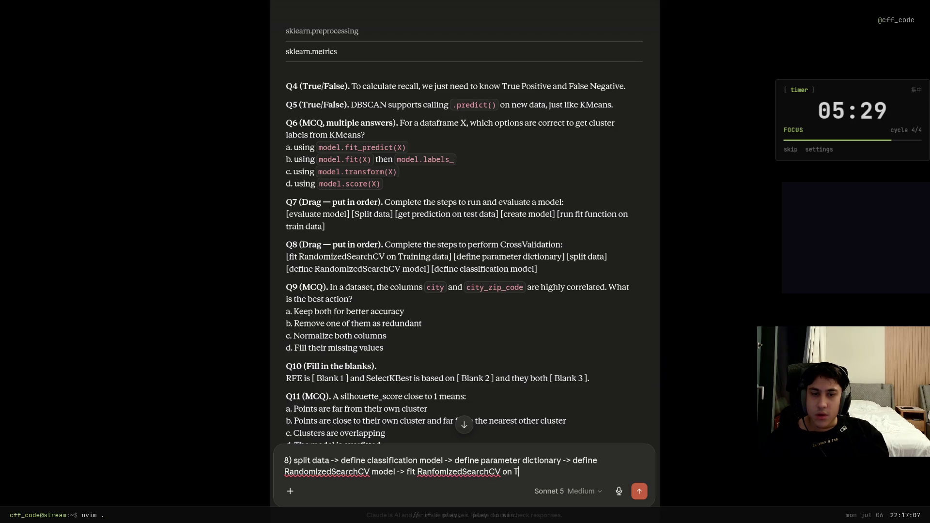
text(raining data)
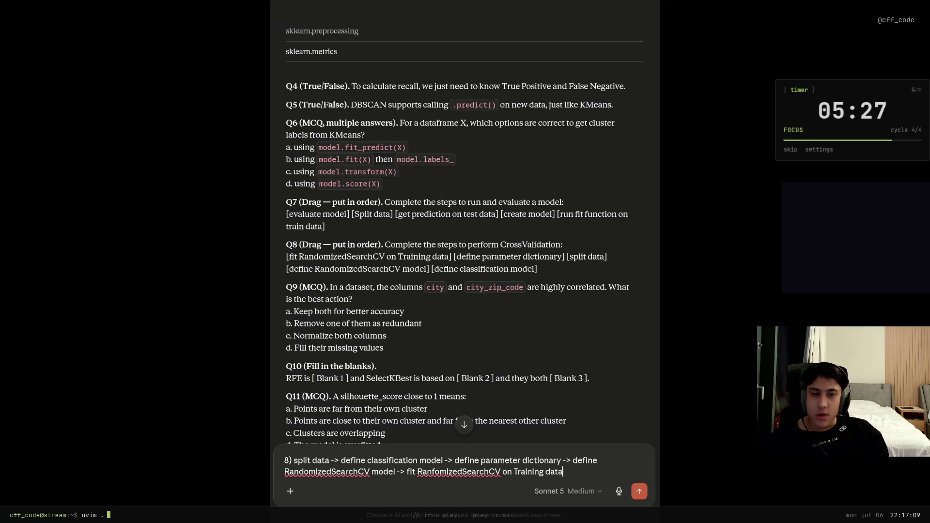
key(Return)
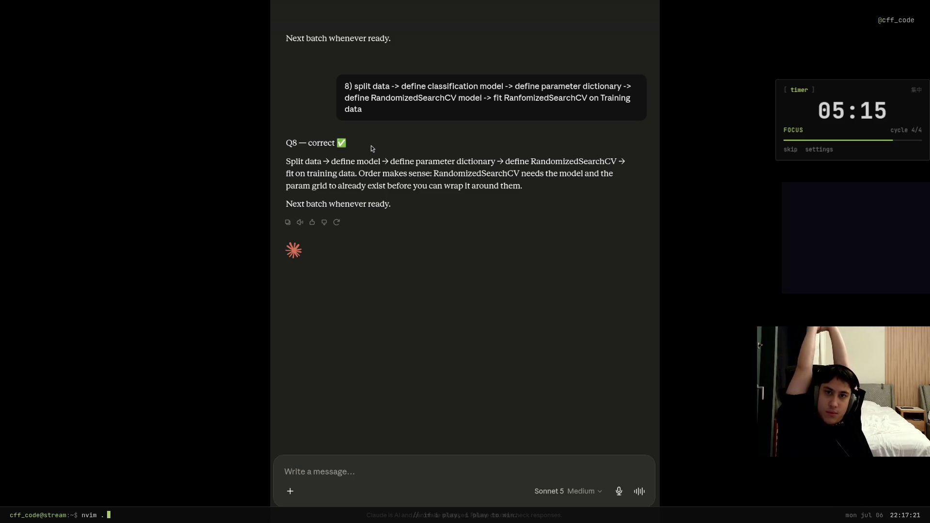
Check the Q8 grading, return to Q9, and start a reply with '9'.
scroll(291, 352, up, 15)
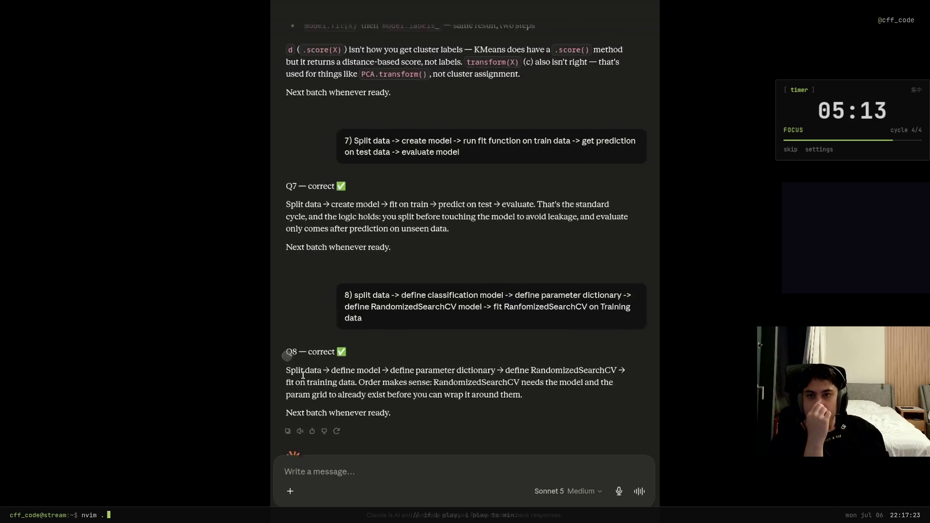
scroll(286, 384, up, 20)
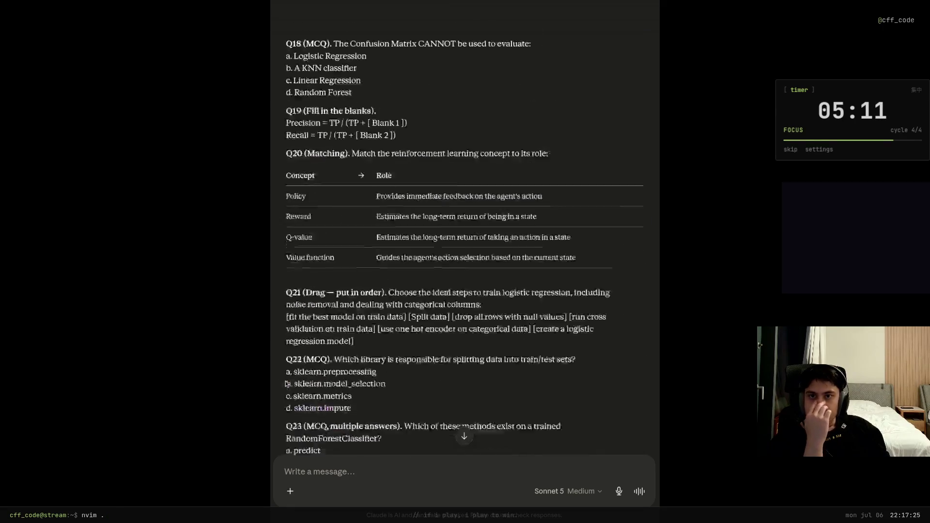
scroll(286, 384, up, 12)
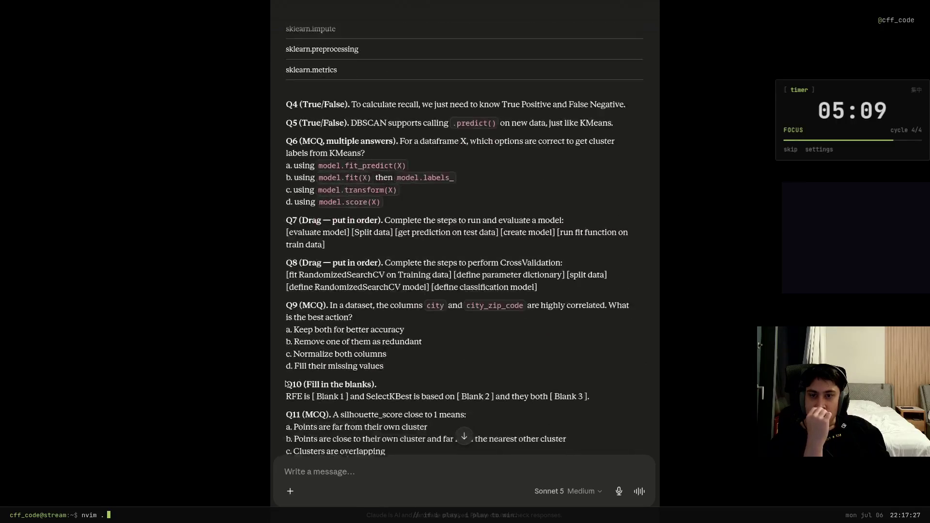
click(380, 475)
text(9)
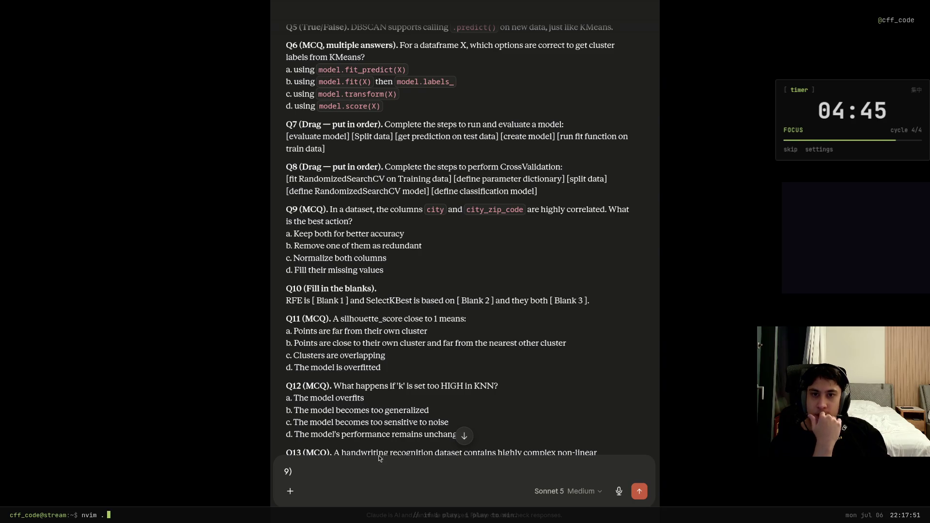
Send 'b' for Q9, dropping one of the correlated city columns as redundant.
text(b)
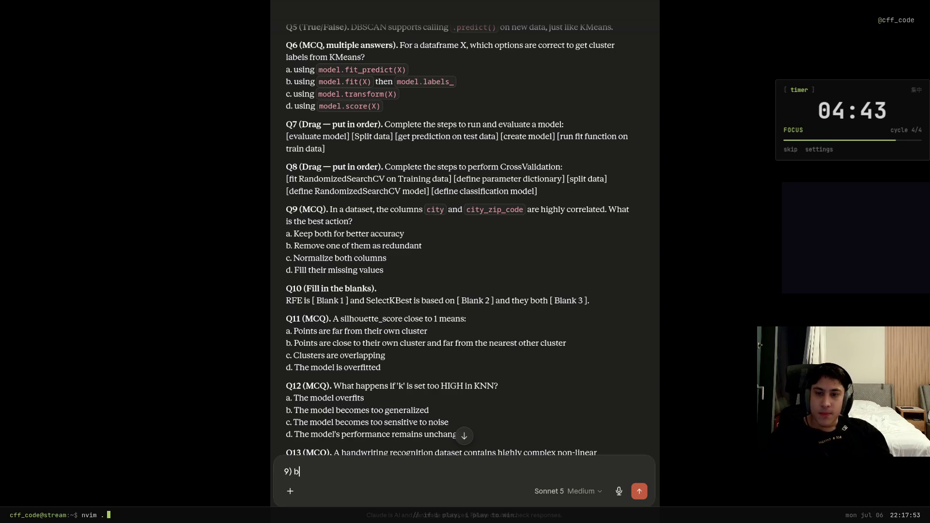
key(Return)
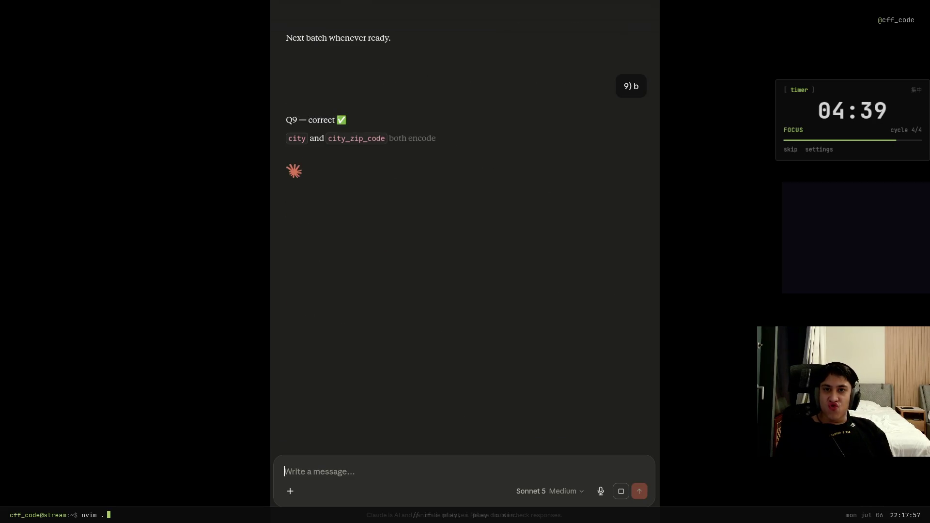
scroll(482, 368, up, 15)
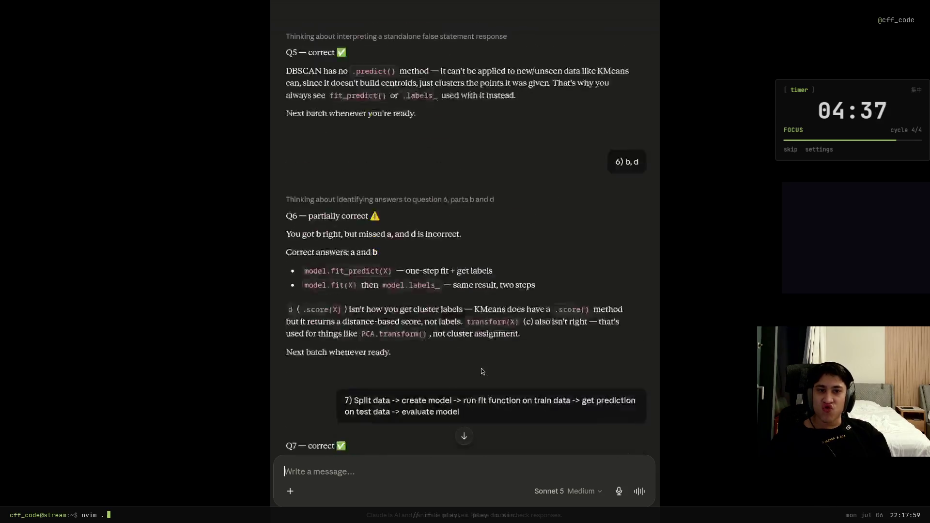
scroll(483, 370, up, 20)
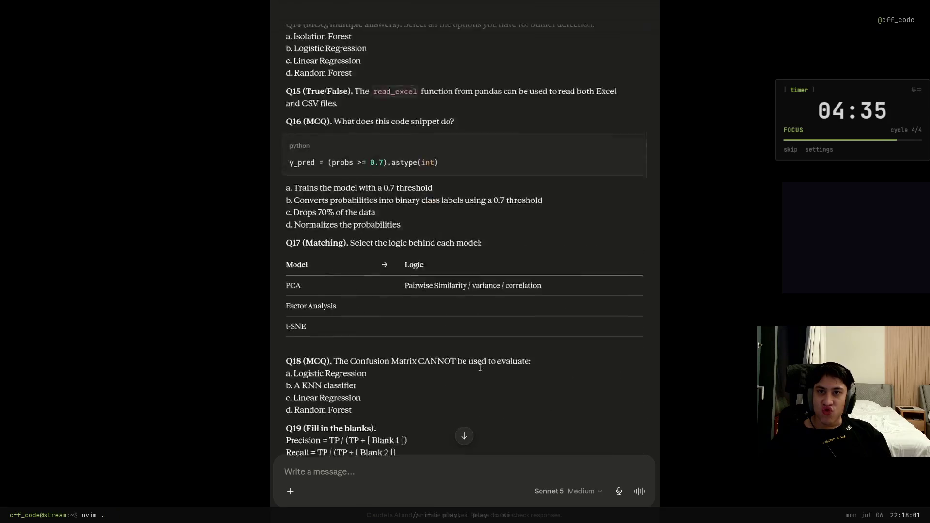
scroll(482, 368, up, 10)
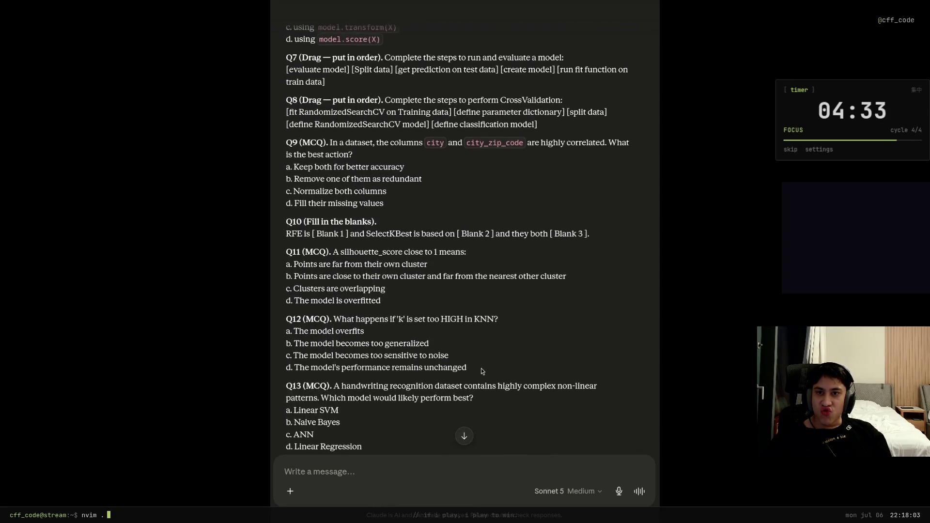
text(1))
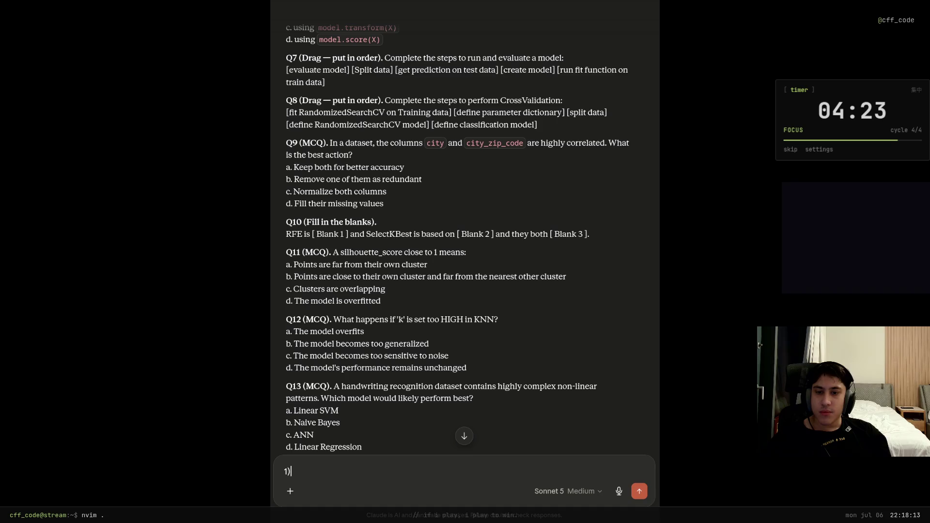
Replace the draft with a Russian request asking Claude for Q10 answer options.
key(BackSpace)
key(BackSpace)
text(1)
key(BackSpace)
text(B вопросе )
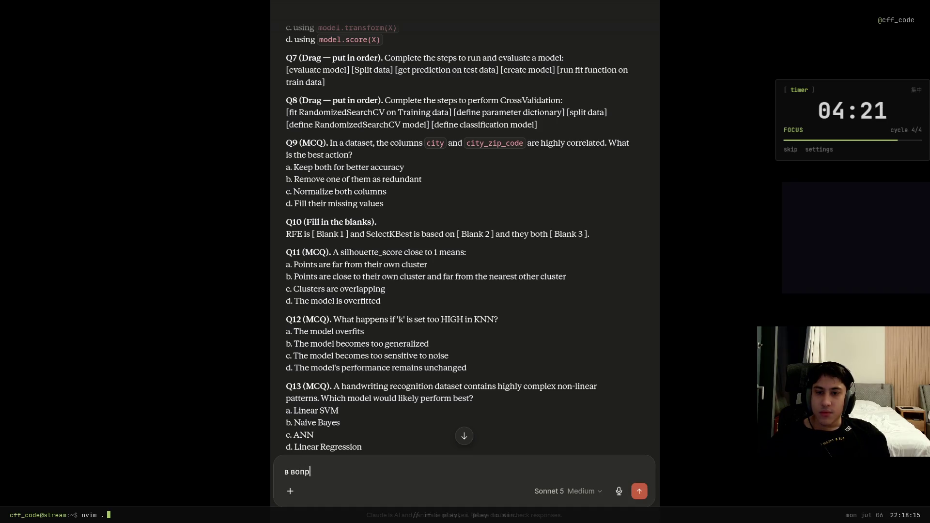
text( ты )
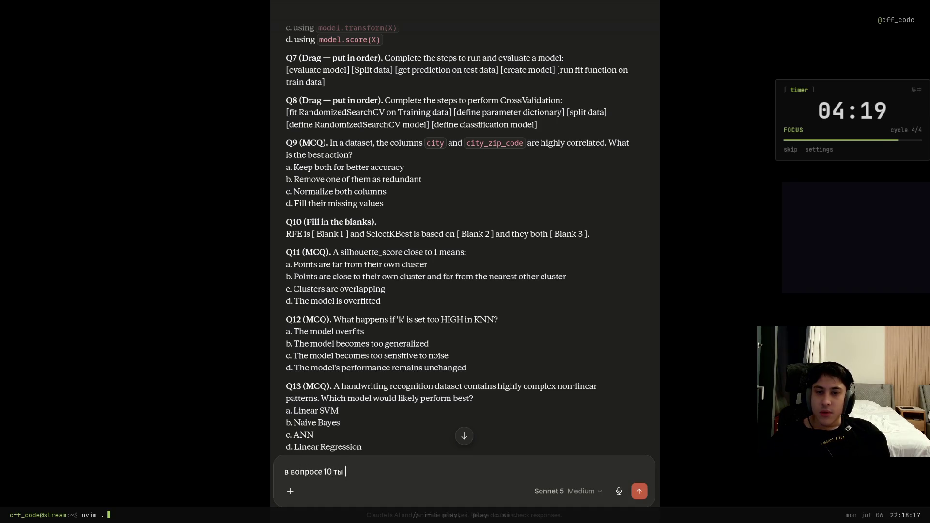
text(должен двариа)
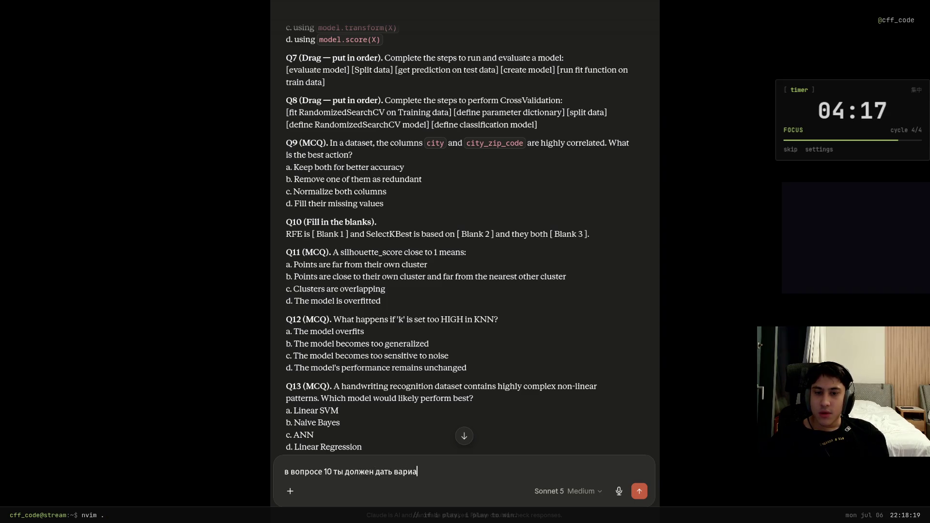
text(твета)
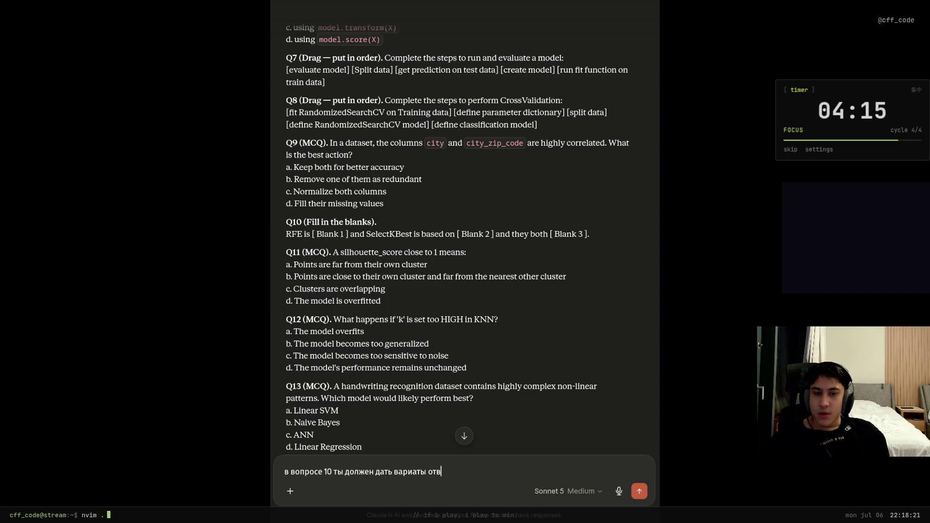
key(Return)
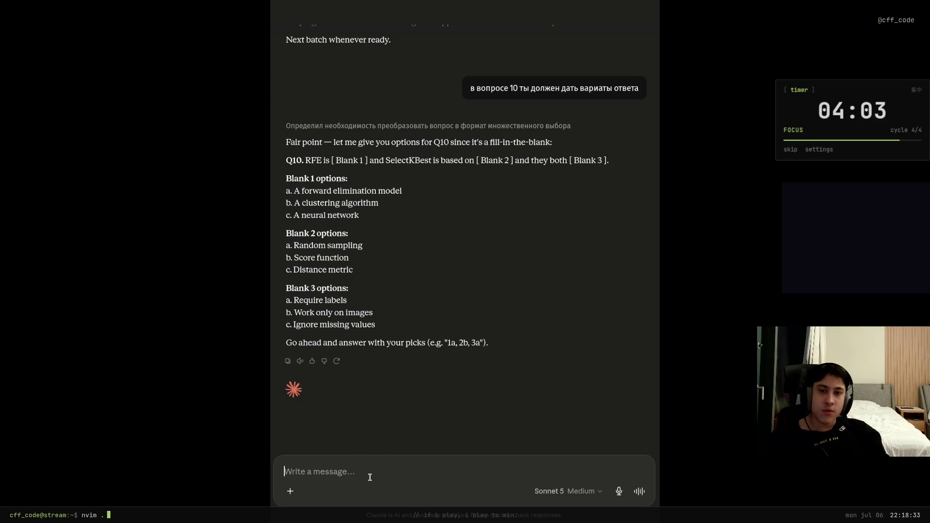
Tell Claude the options must be two per blank, no more.
text(из двух вариан)
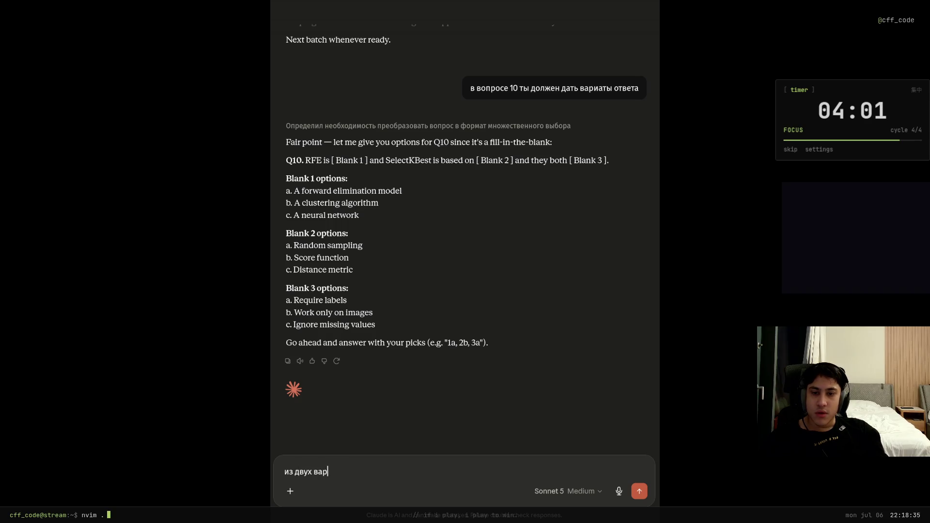
text(тов)
key(Return)
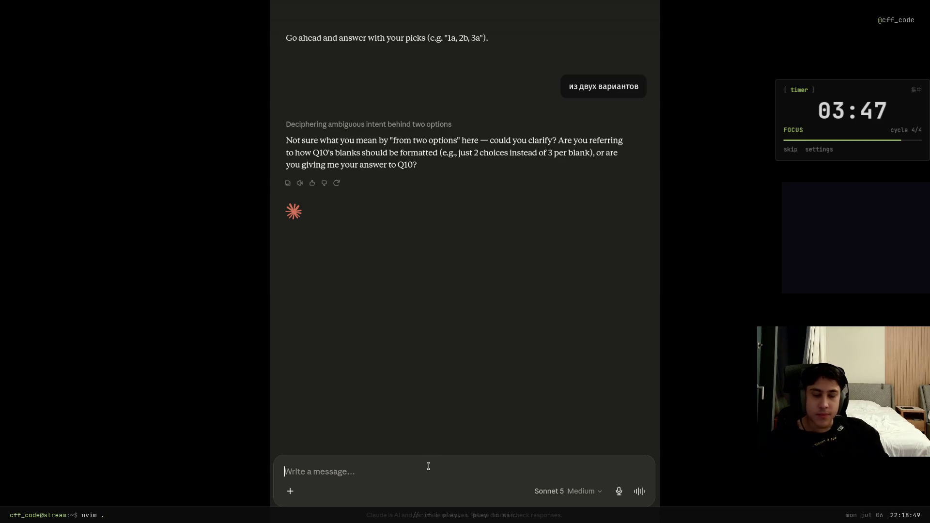
text(вариан)
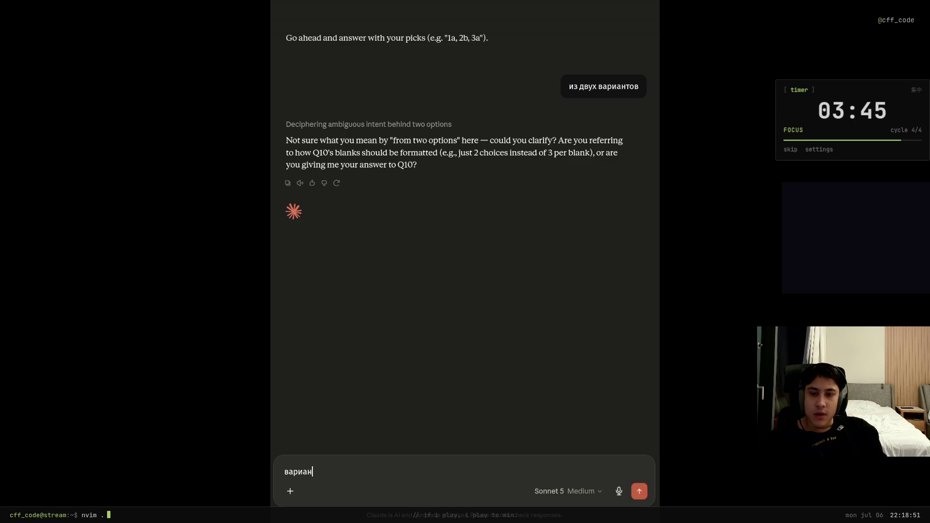
text(ты ответа долж)
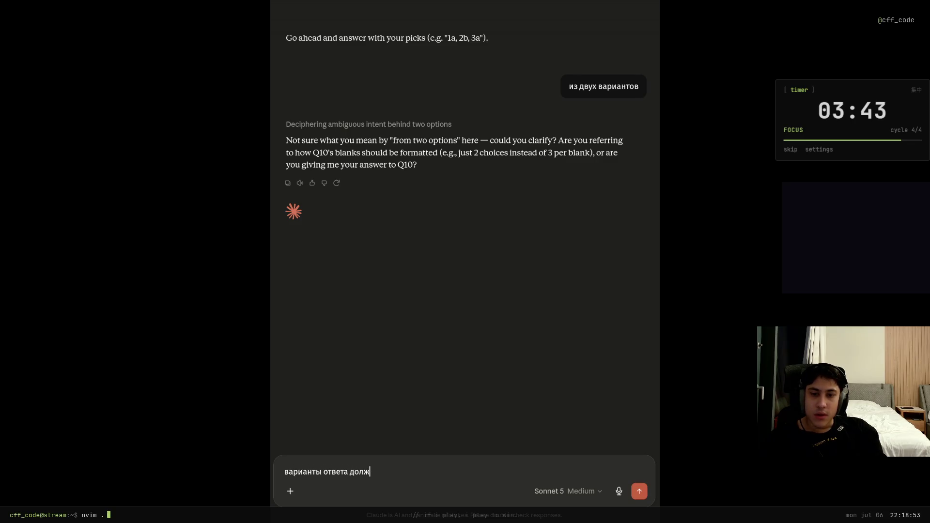
text(ны б)
key(BackSpace)
text(ыть 2)
text(, не больше)
key(Return)
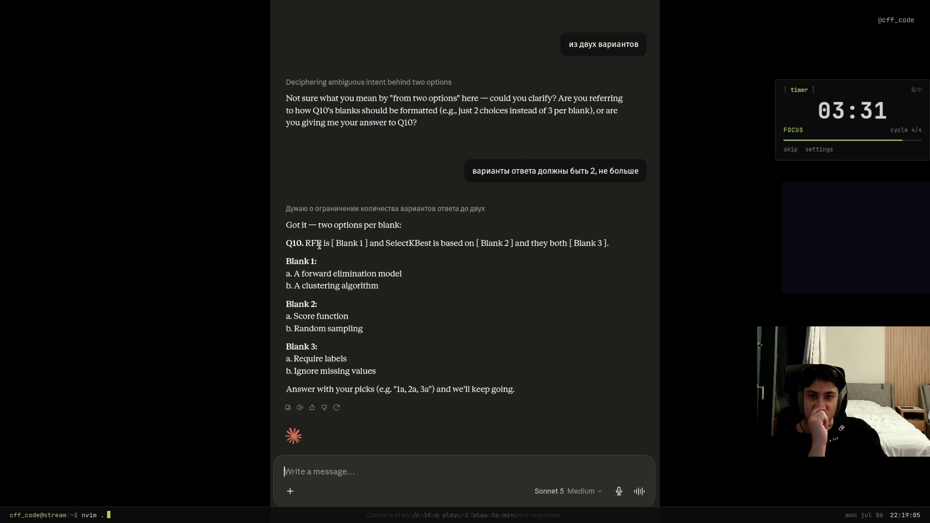
Submit '10) a, a, a' for Q10 and review Claude's grading of it as correct.
text(10)
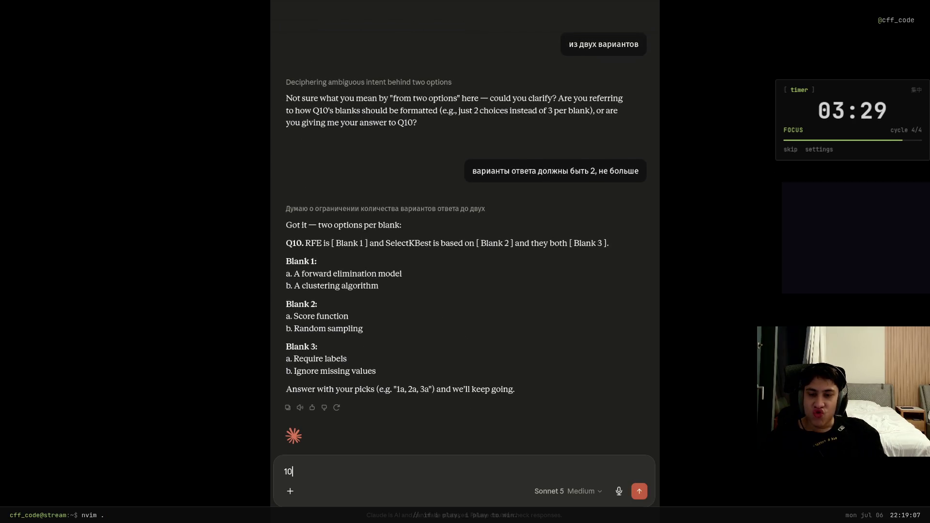
text())
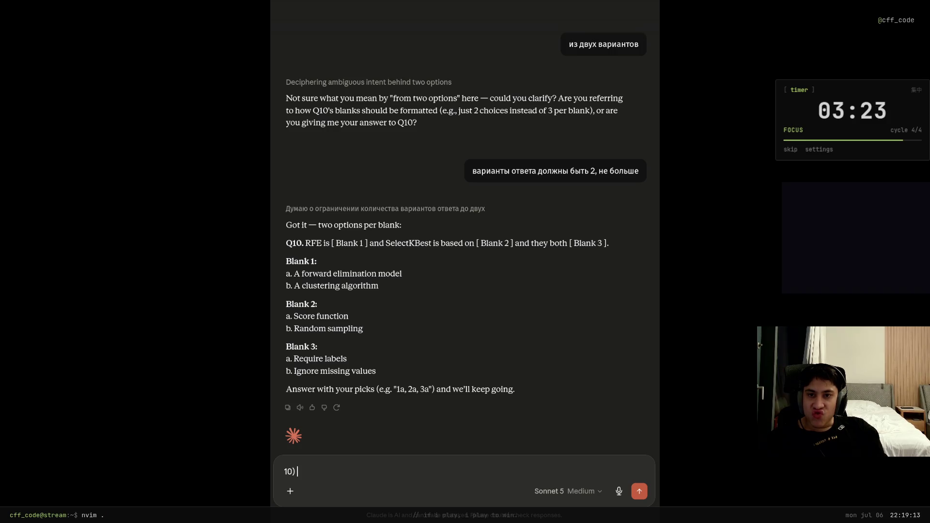
text(  ф)
key(BackSpace)
key(BackSpace)
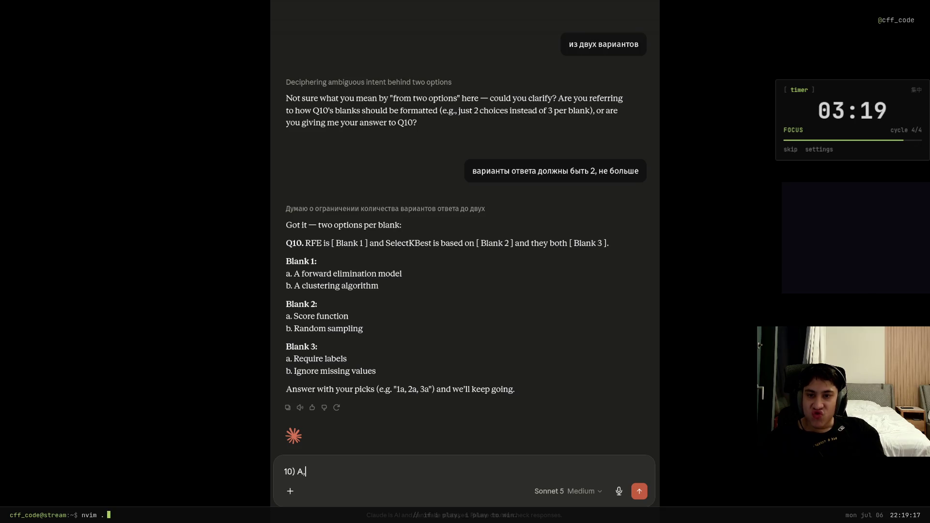
text(,)
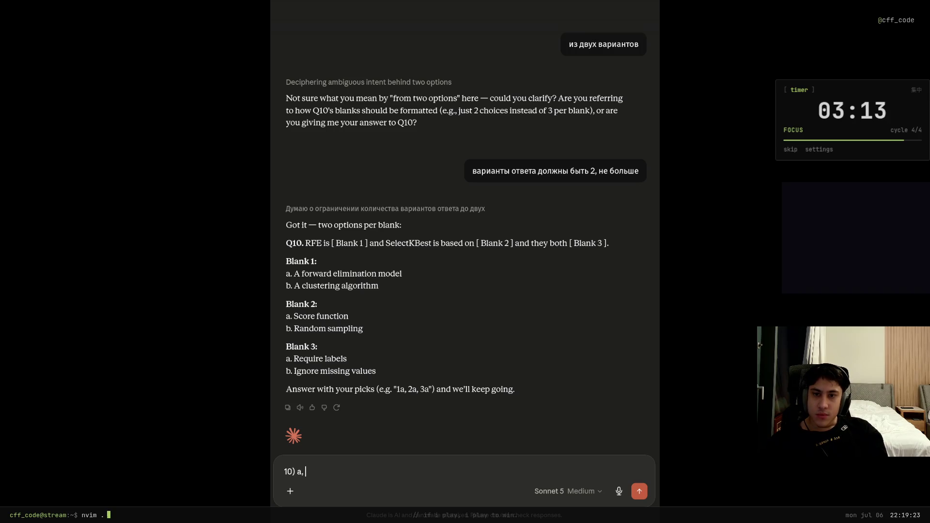
text(a, a)
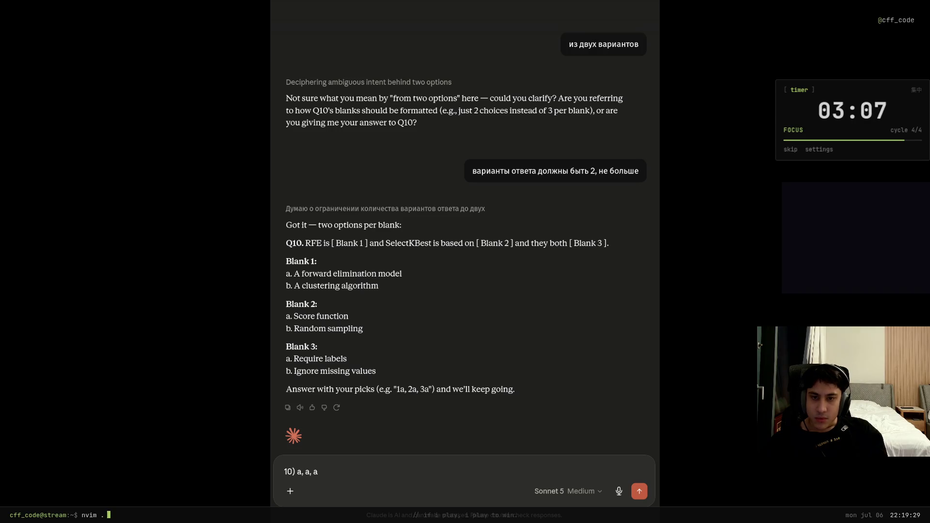
key(Return)
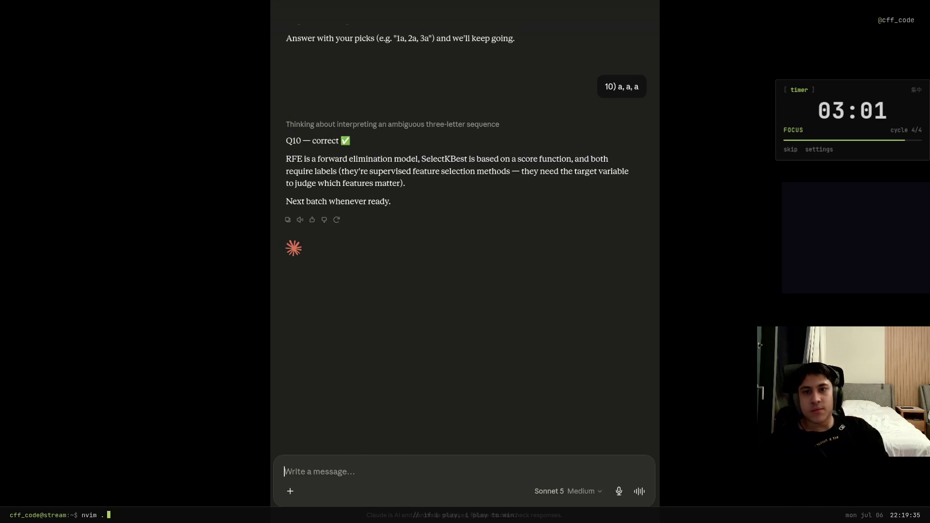
drag(469, 159, 563, 160)
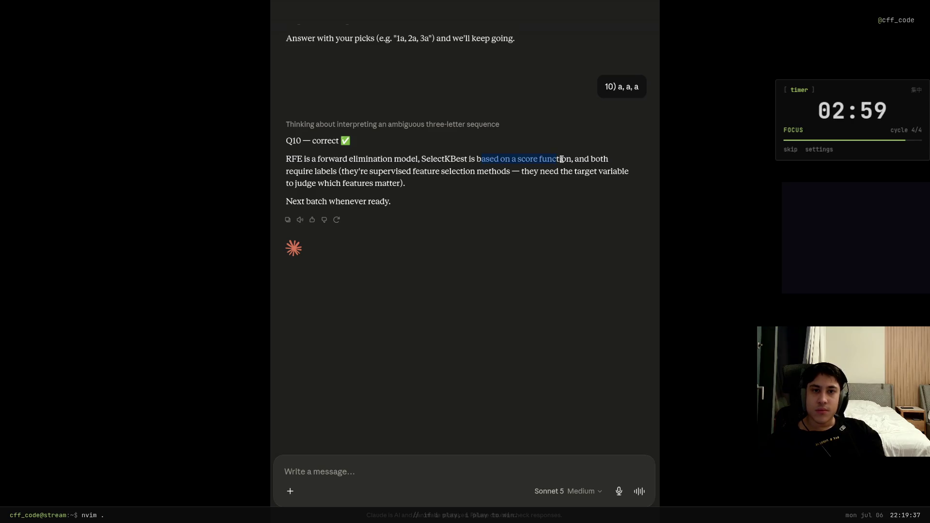
click(530, 164)
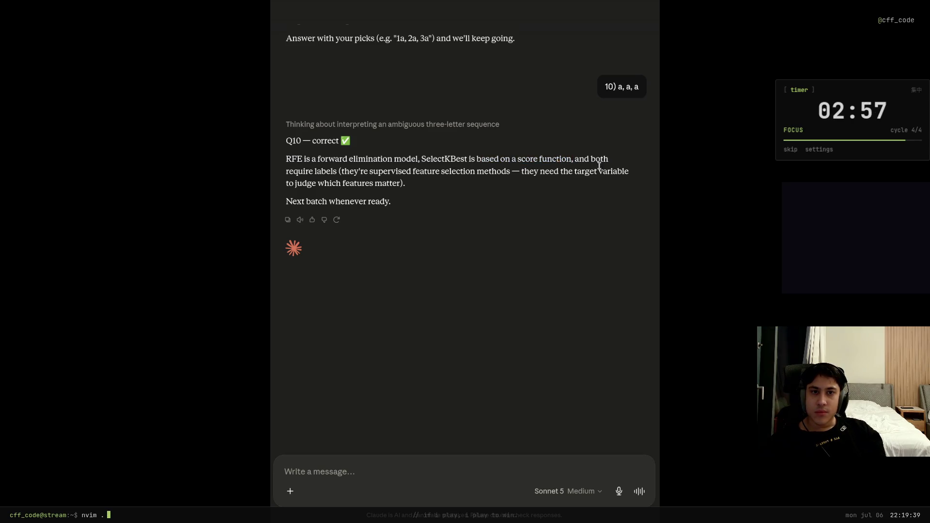
scroll(282, 214, up, 10)
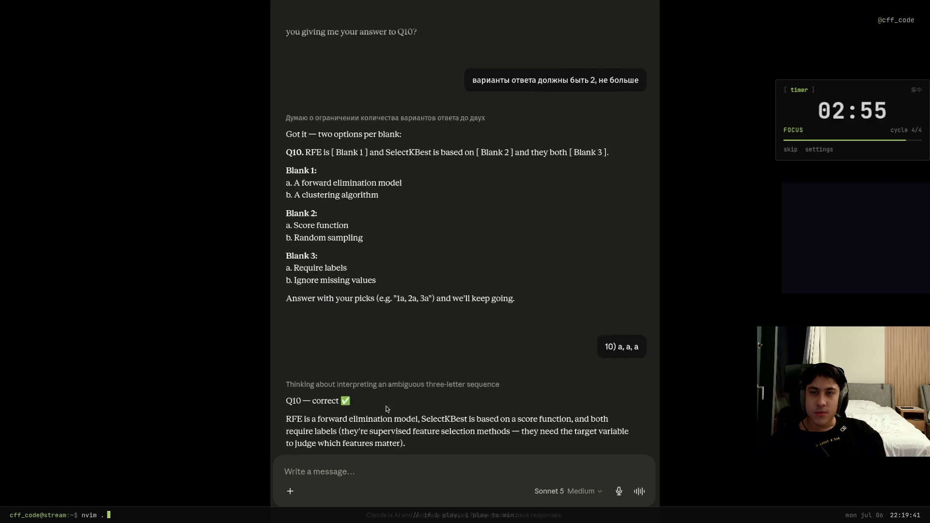
scroll(282, 215, up, 15)
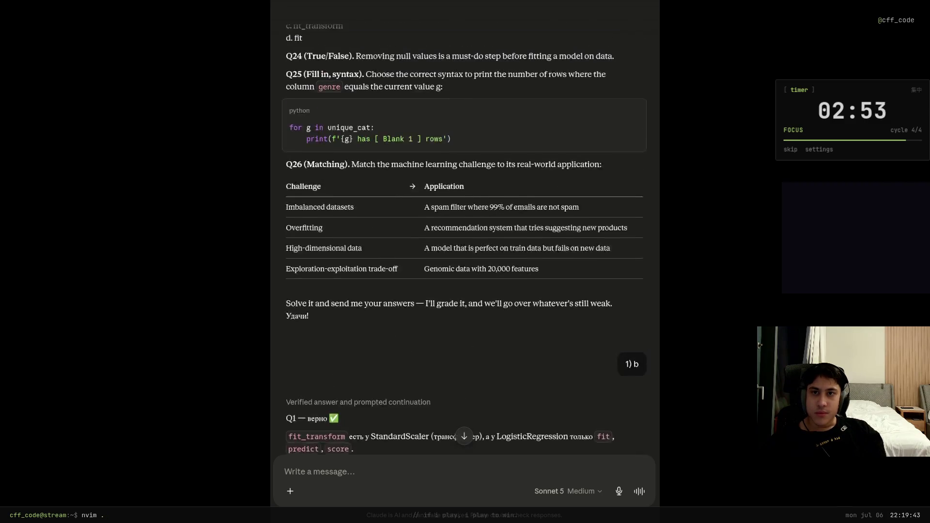
scroll(464, 242, up, 10)
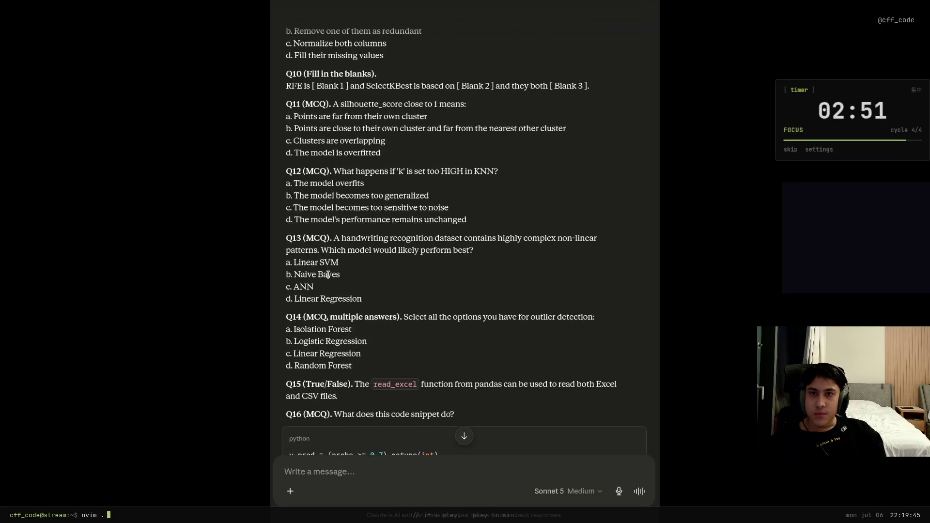
text(11))
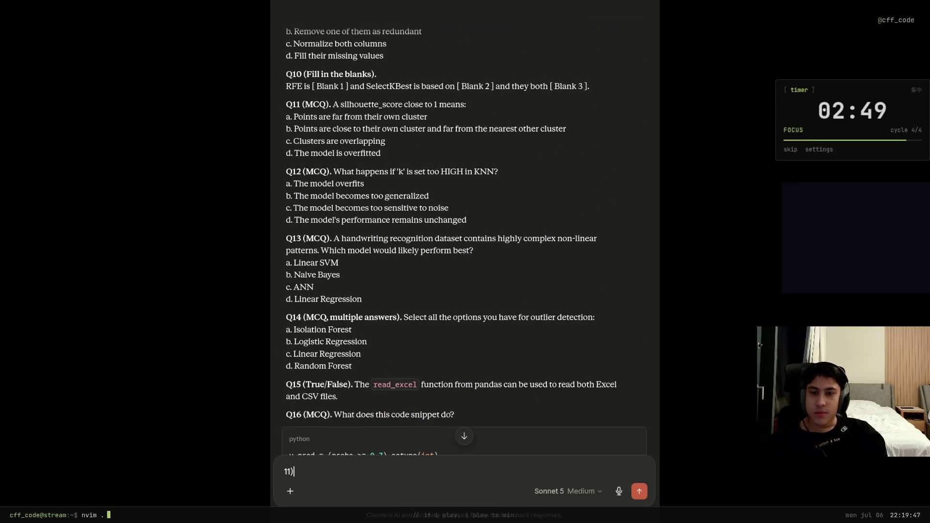
scroll(464, 243, up, 3)
drag(341, 209, 401, 210)
drag(466, 208, 332, 210)
click(317, 228)
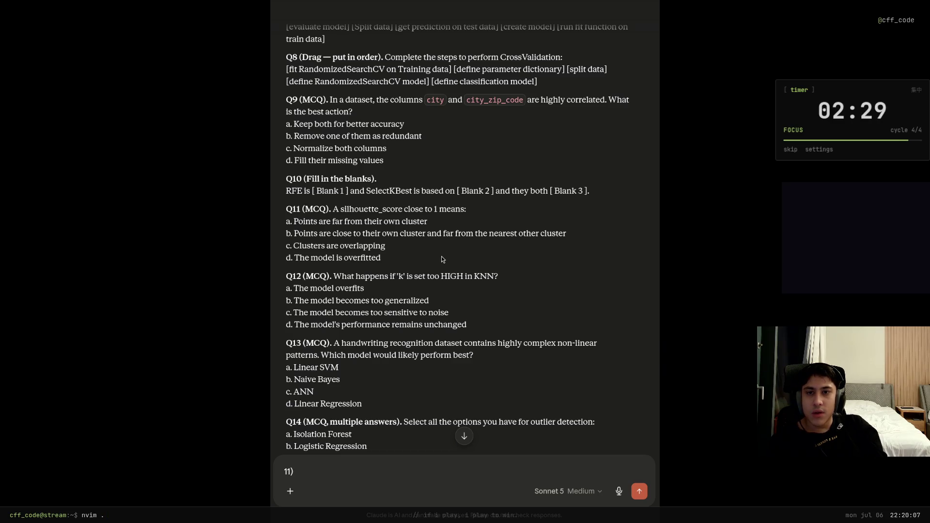
key(Return)
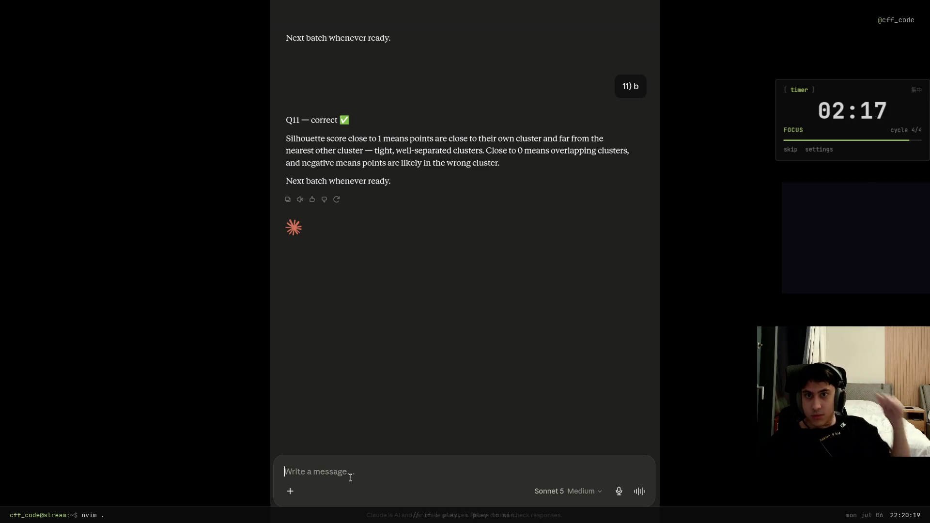
scroll(379, 316, up, 20)
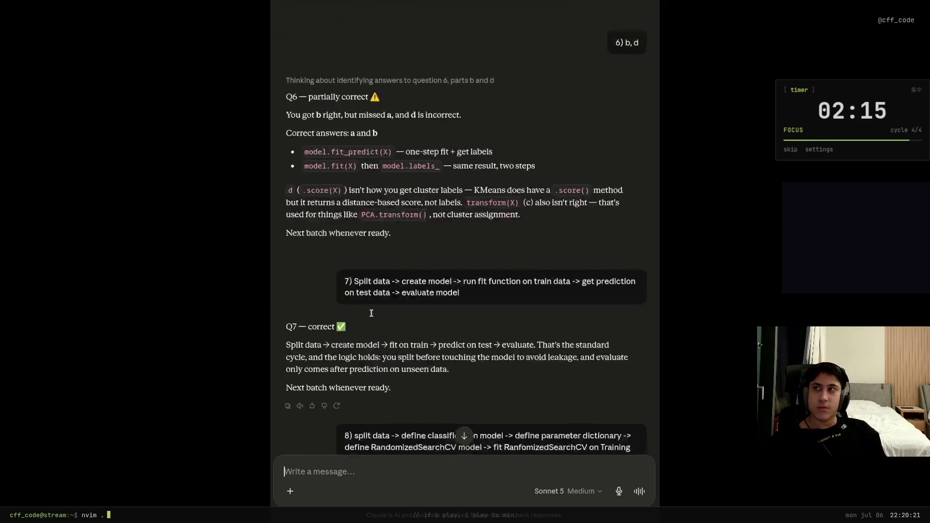
scroll(379, 316, up, 20)
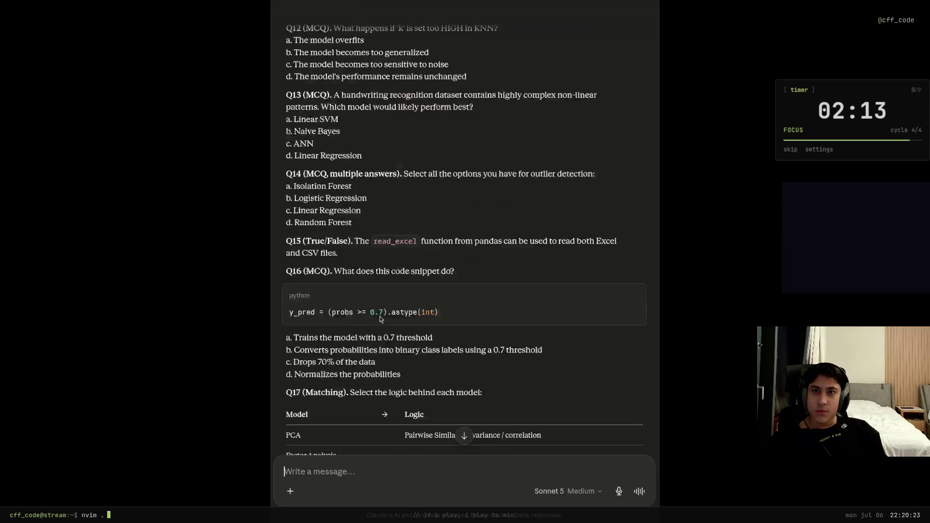
scroll(381, 318, up, 2)
scroll(381, 318, down, 5)
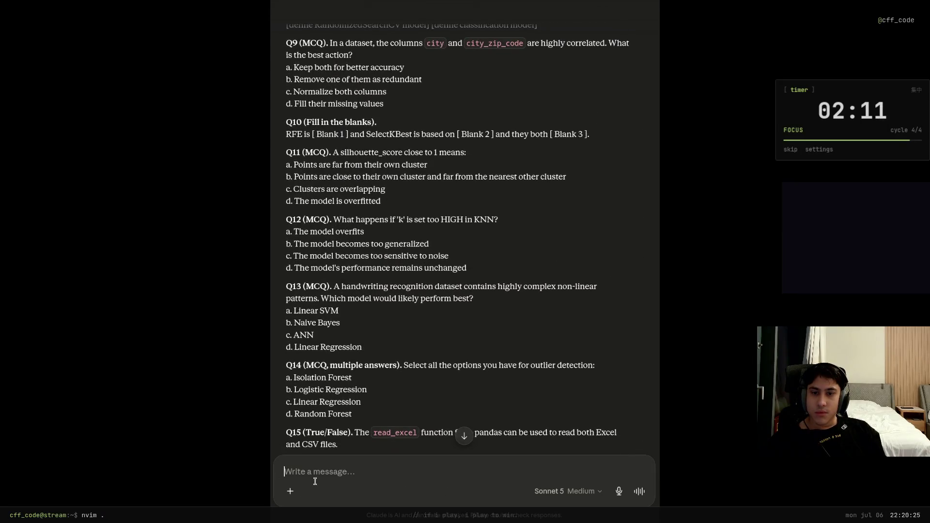
Send answer b for question 12 about a too-high k in KNN.
text(11)
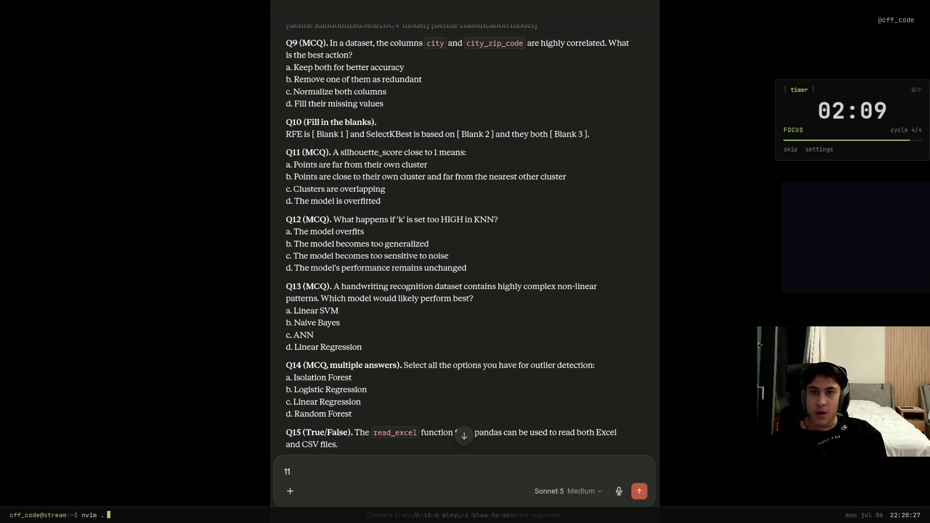
text())
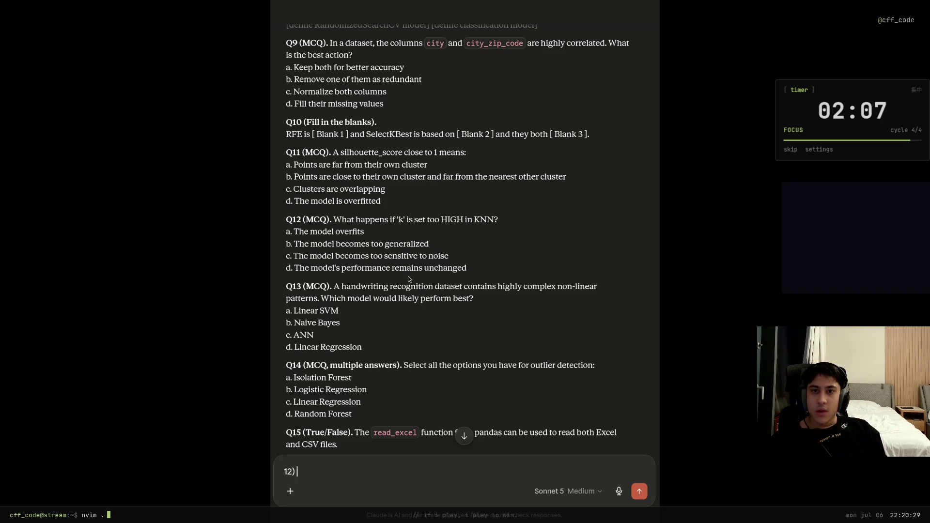
scroll(408, 276, up, 2)
drag(424, 270, 505, 272)
click(436, 284)
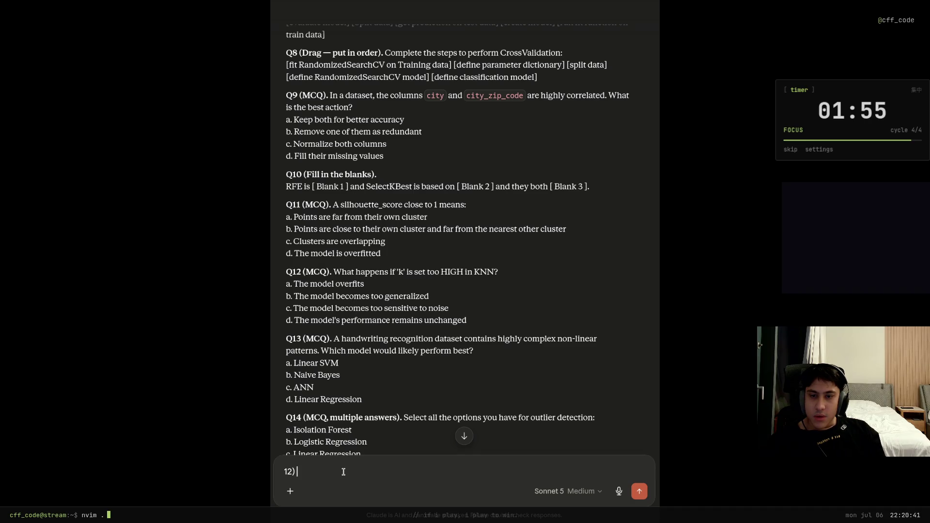
text(b)
key(Return)
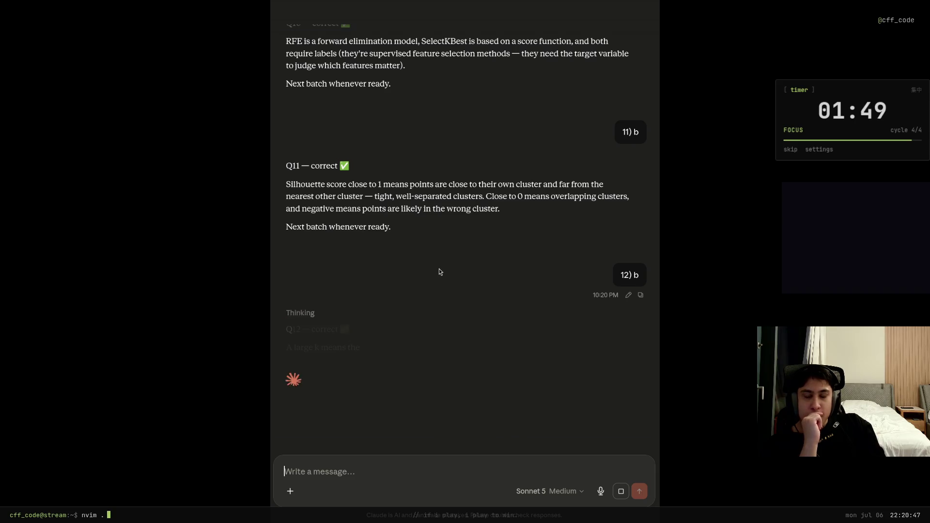
Scroll back to the question list and begin the Q13 reply with '13)'.
scroll(421, 273, up, 15)
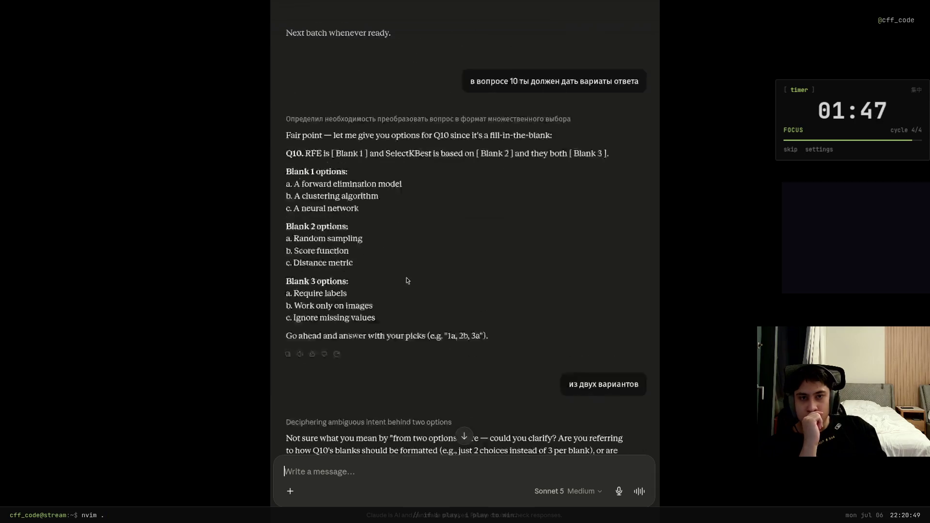
scroll(406, 277, up, 20)
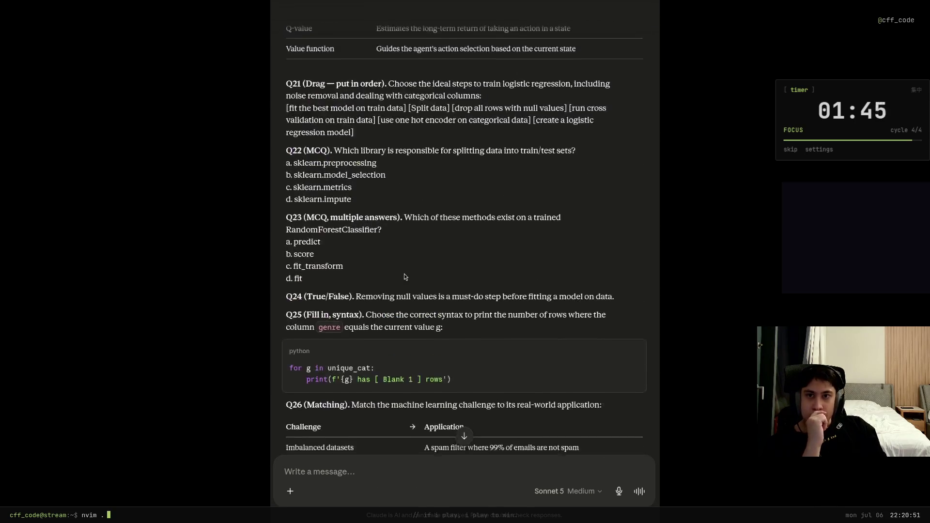
scroll(405, 276, up, 10)
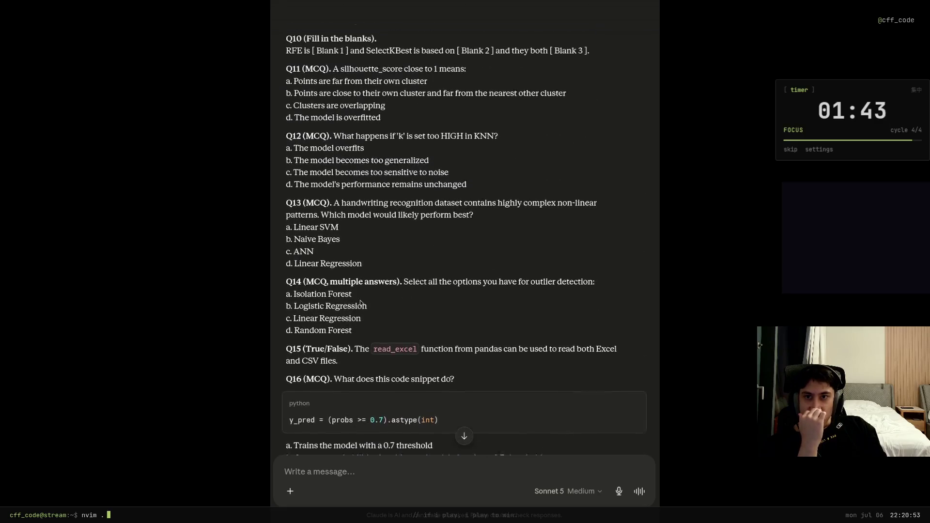
click(361, 467)
text(13))
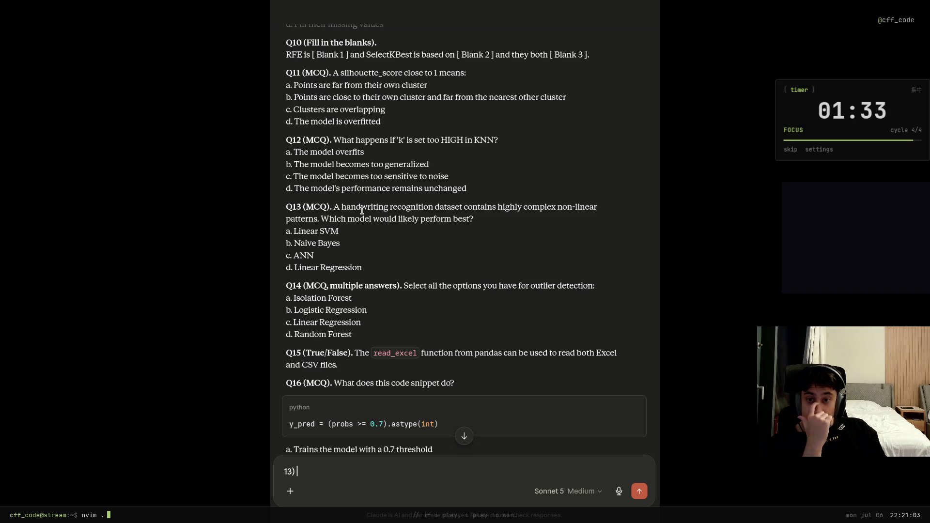
Send 'c' (ANN) for Q13 and read Claude's explanation of why it is correct.
text(c)
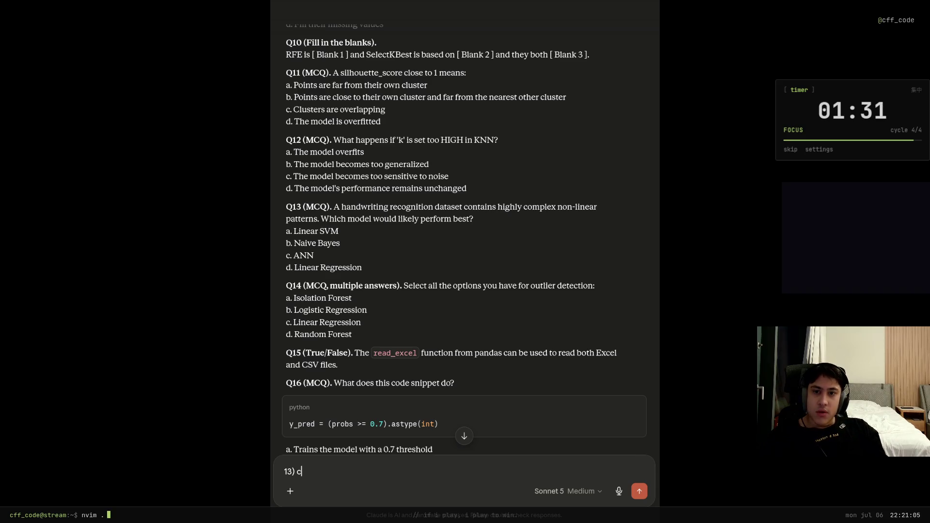
key(Return)
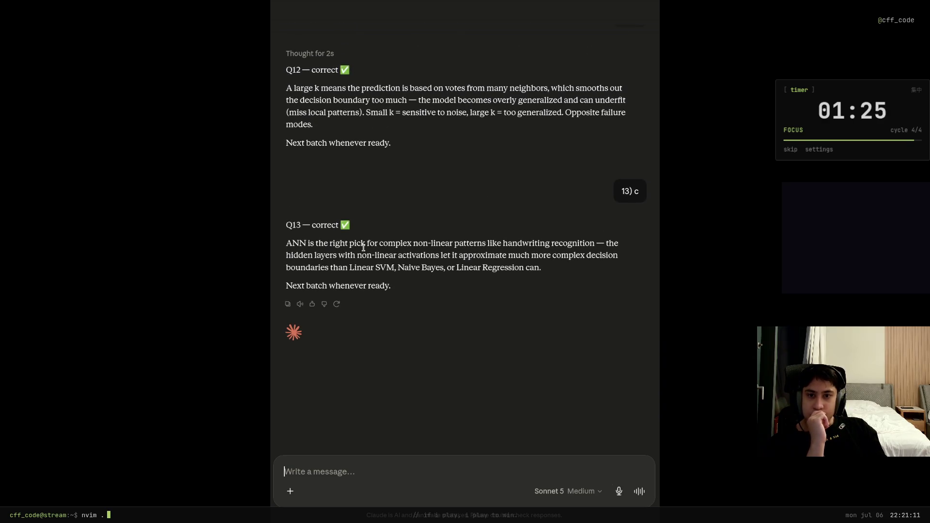
mouse_move(382, 246)
mouse_down()
mouse_move(611, 247)
mouse_move(319, 255)
mouse_move(438, 258)
mouse_up()
click(438, 258)
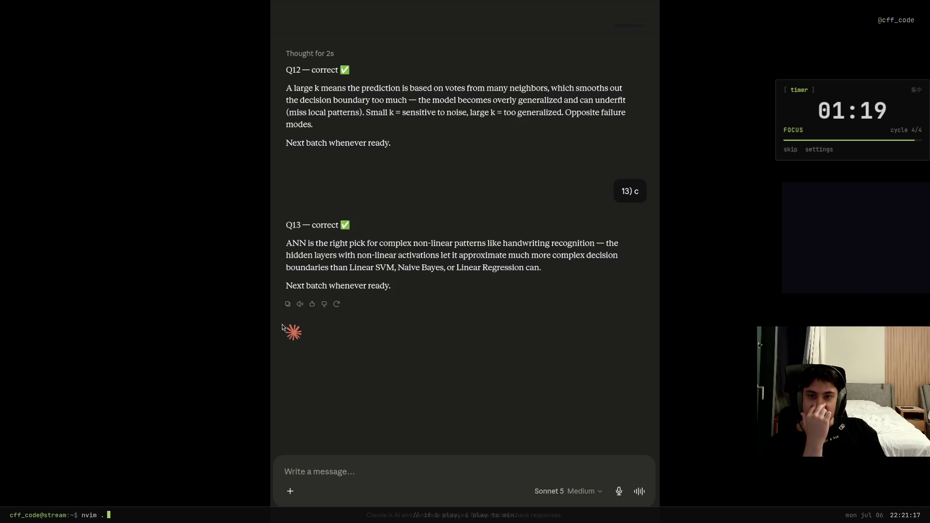
scroll(295, 330, up, 10)
scroll(298, 332, up, 20)
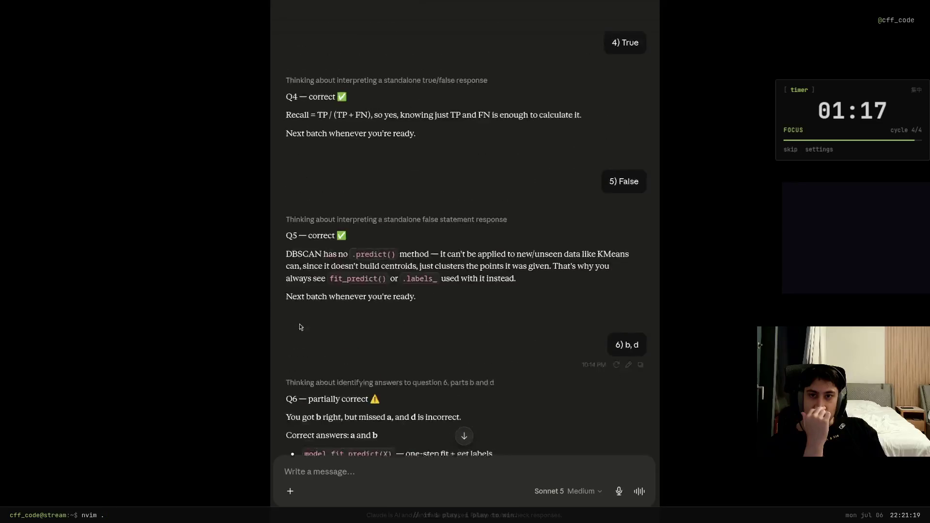
scroll(300, 324, up, 20)
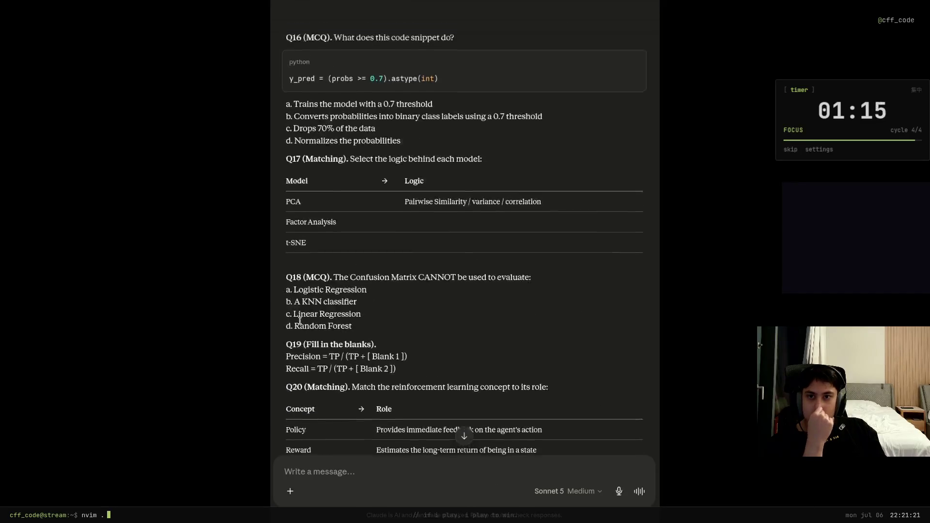
scroll(300, 323, up, 6)
scroll(310, 354, down, 10)
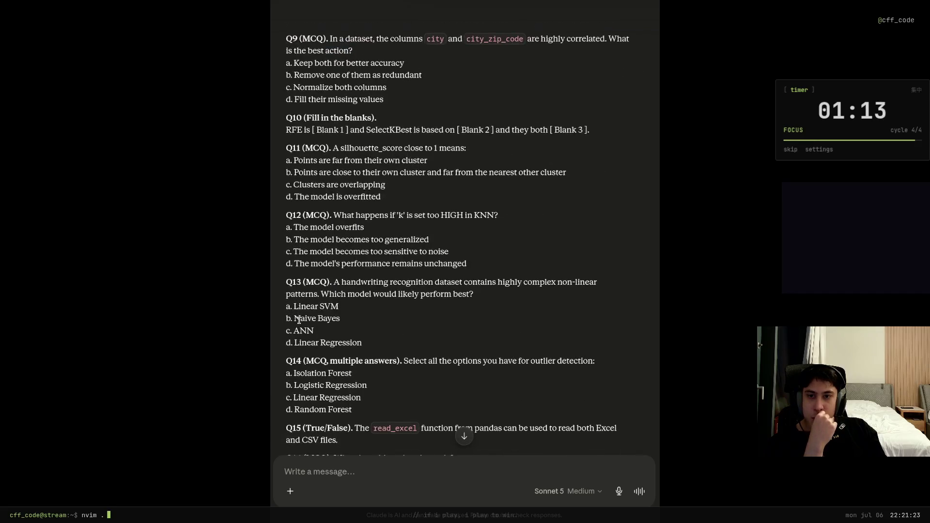
Answer Q14 with 'a' (Isolation Forest) and read Claude's grading.
text(134)
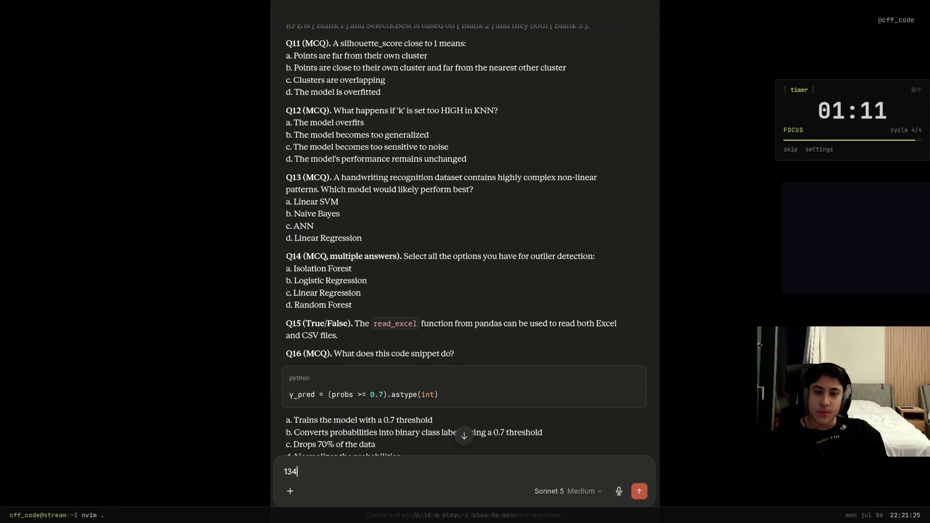
text())
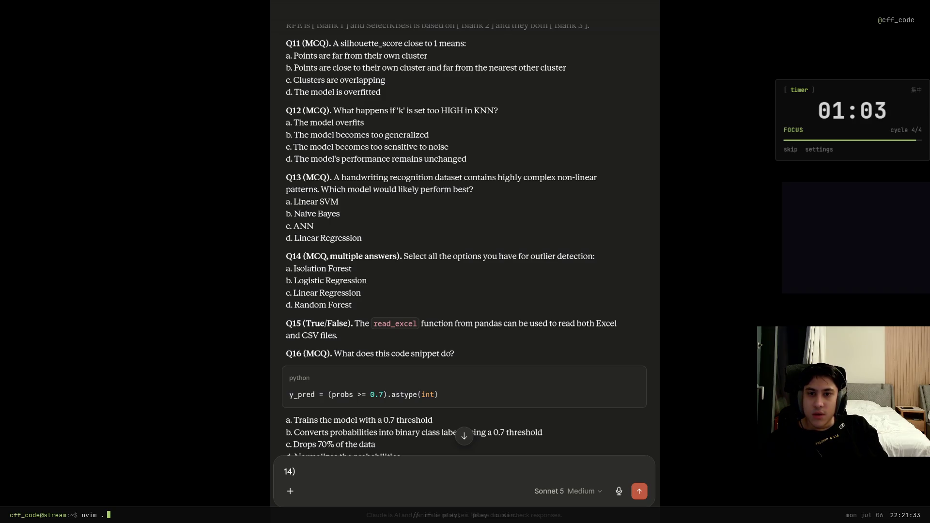
text(a)
key(Return)
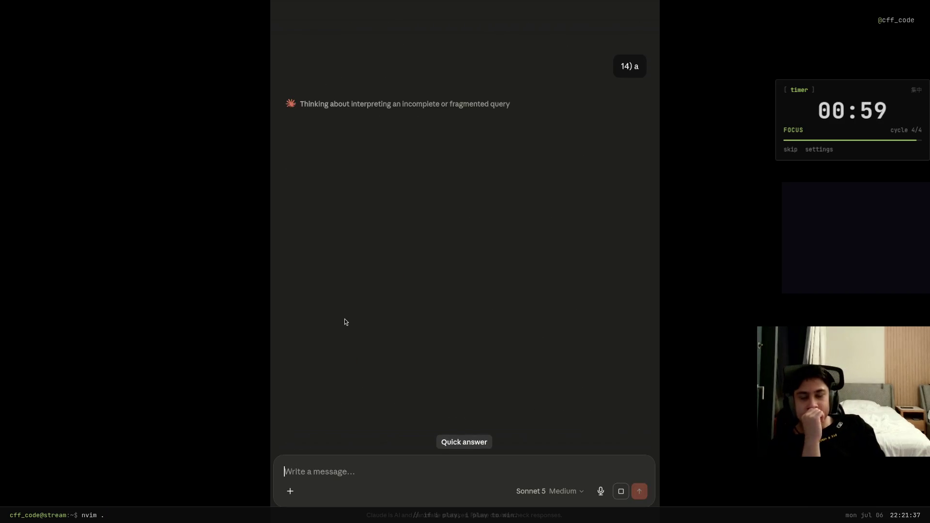
scroll(339, 322, up, 1)
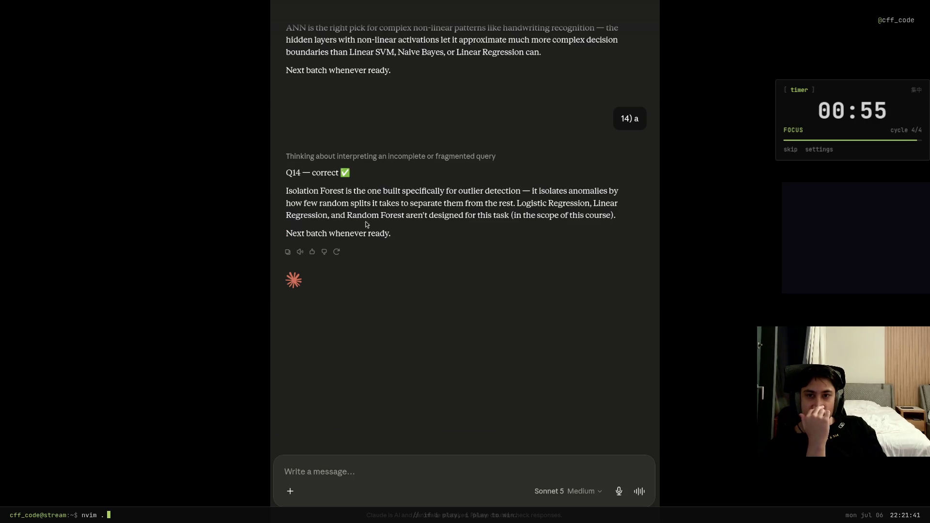
drag(376, 191, 526, 191)
click(361, 208)
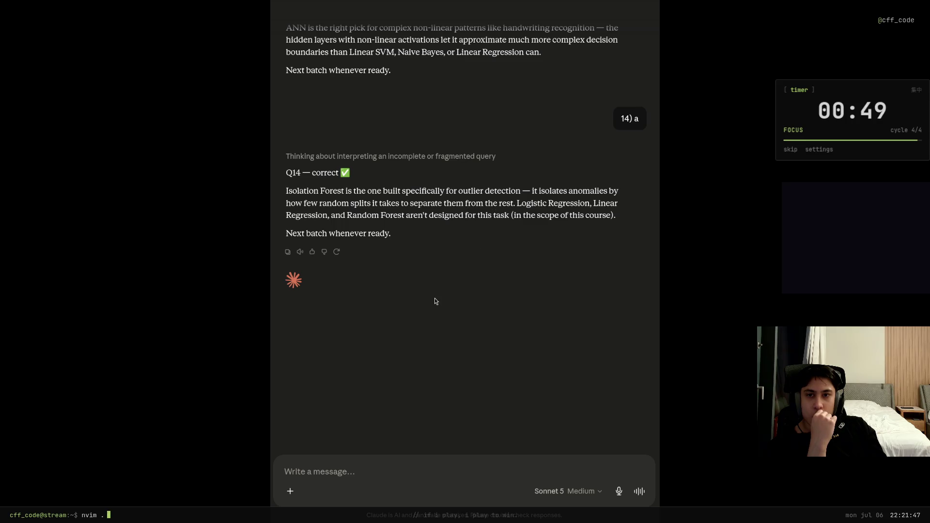
scroll(434, 300, up, 20)
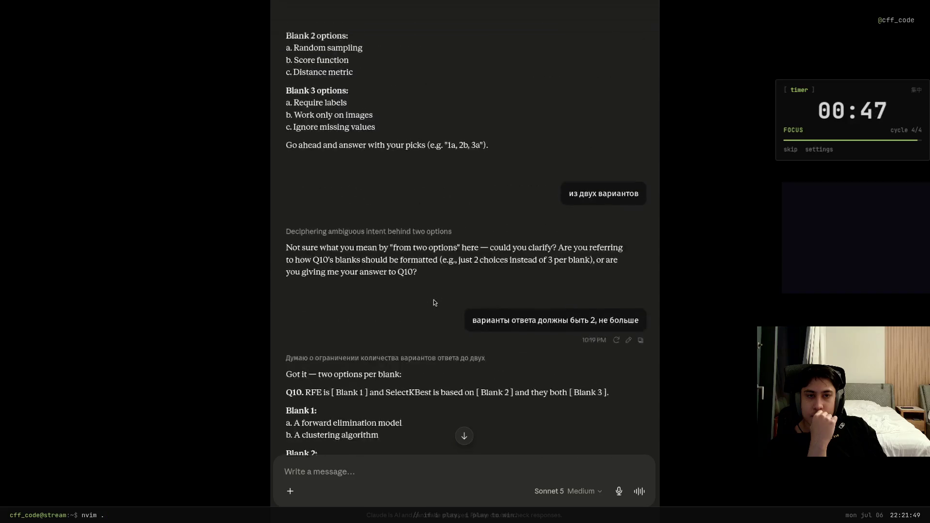
Answer Q15 with 'False', since read_excel cannot parse CSV files.
scroll(434, 299, down, 20)
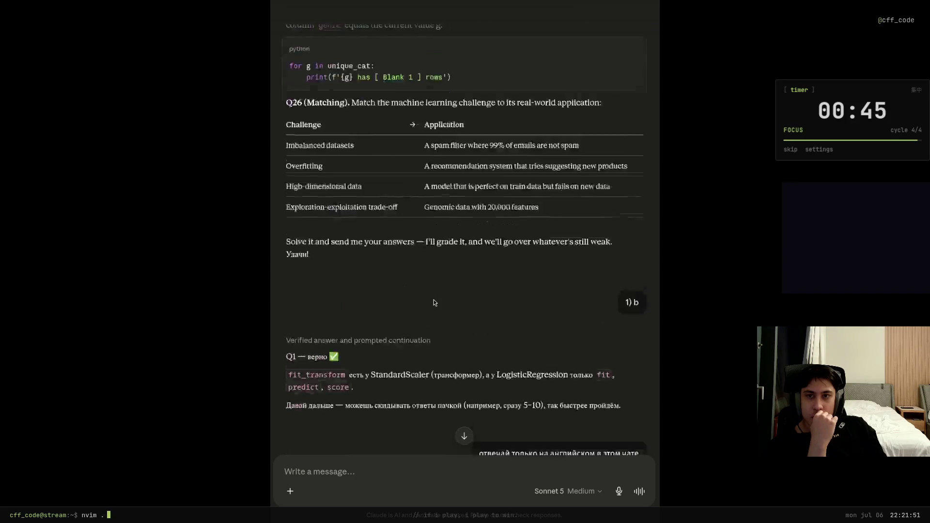
scroll(434, 302, up, 15)
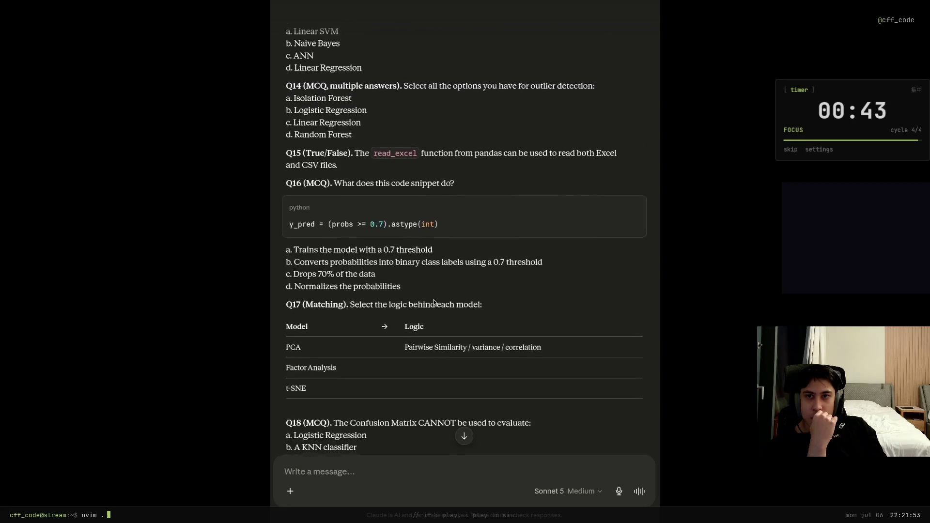
click(343, 472)
text(15))
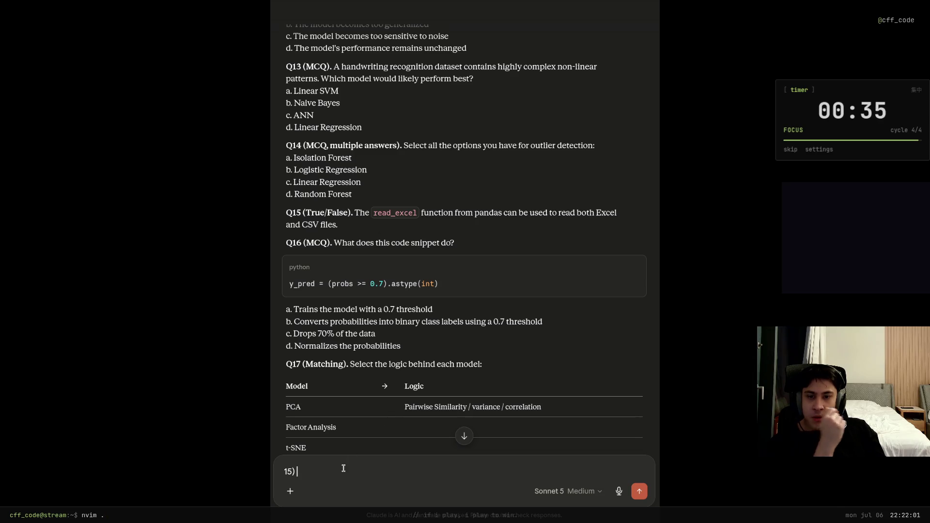
text(False)
key(Return)
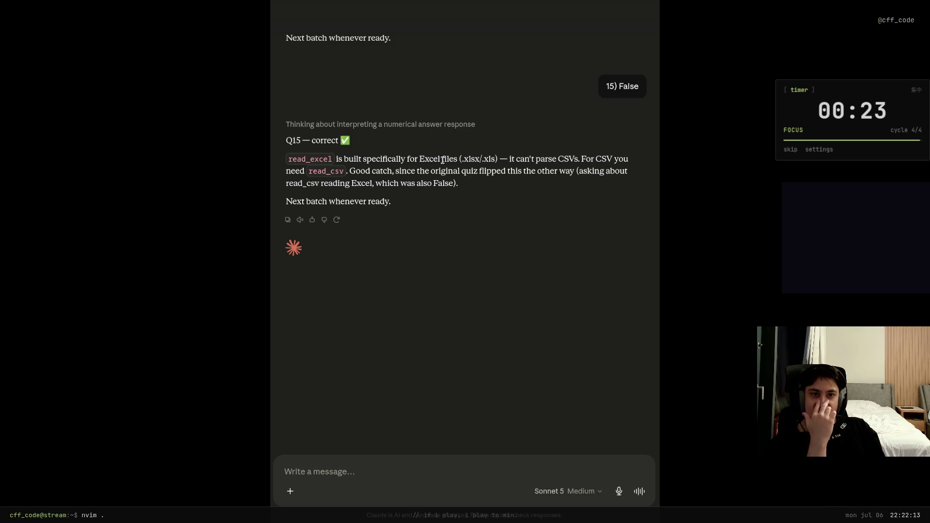
Scroll up to Q16's code snippet and start the reply with '16)'.
scroll(412, 287, up, 3)
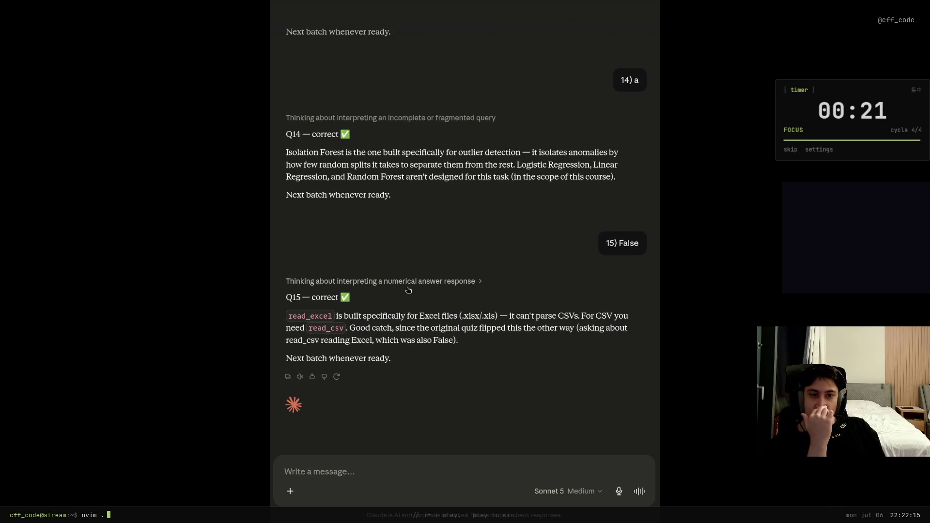
scroll(408, 359, up, 20)
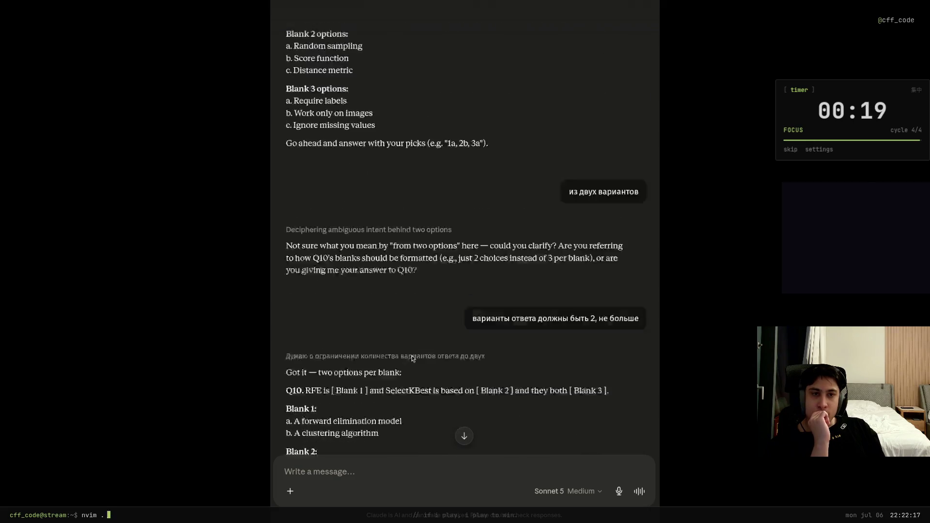
scroll(408, 358, up, 20)
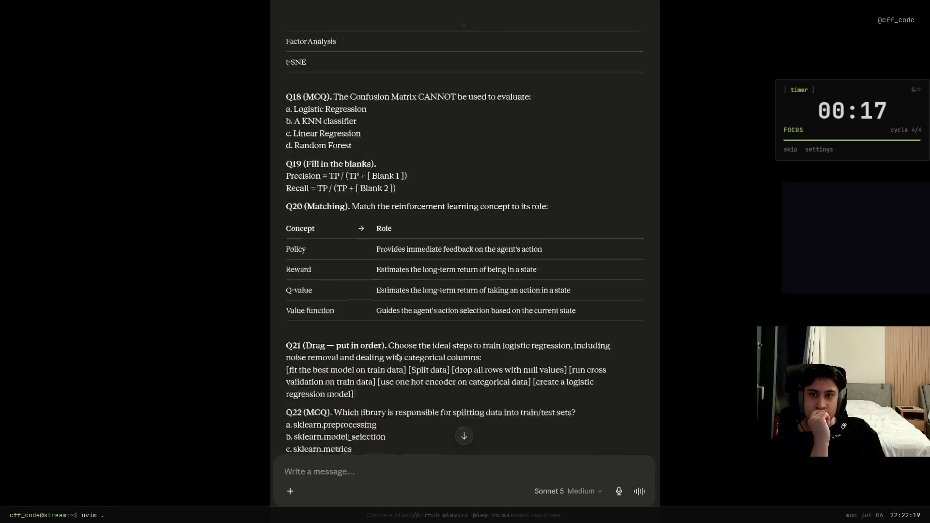
scroll(399, 359, down, 6)
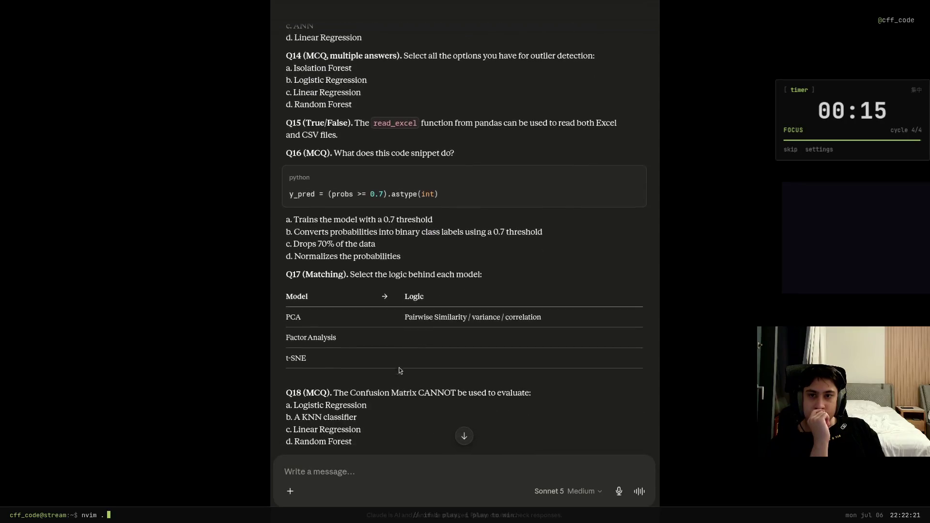
text(16))
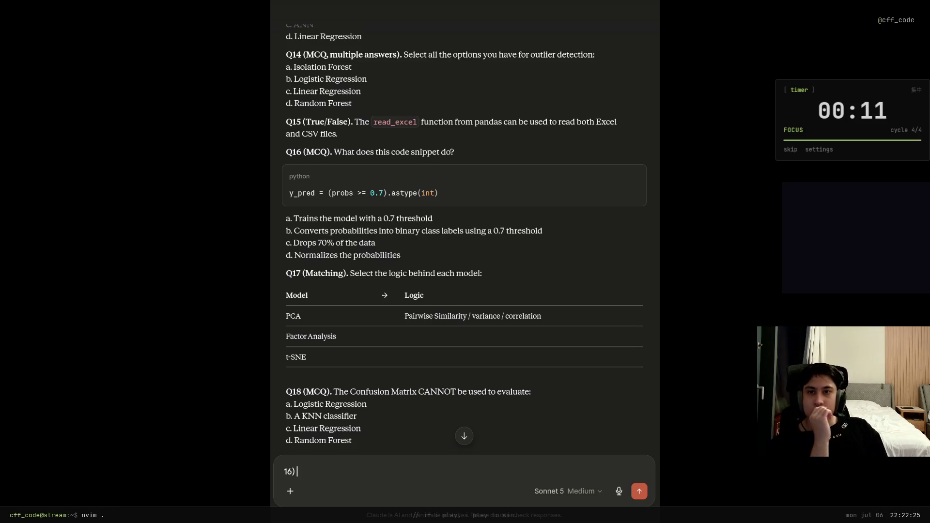
Answer Q16 with 'b', the option using a 0.7 threshold for binary labels.
scroll(370, 427, up, 2)
drag(446, 265, 275, 257)
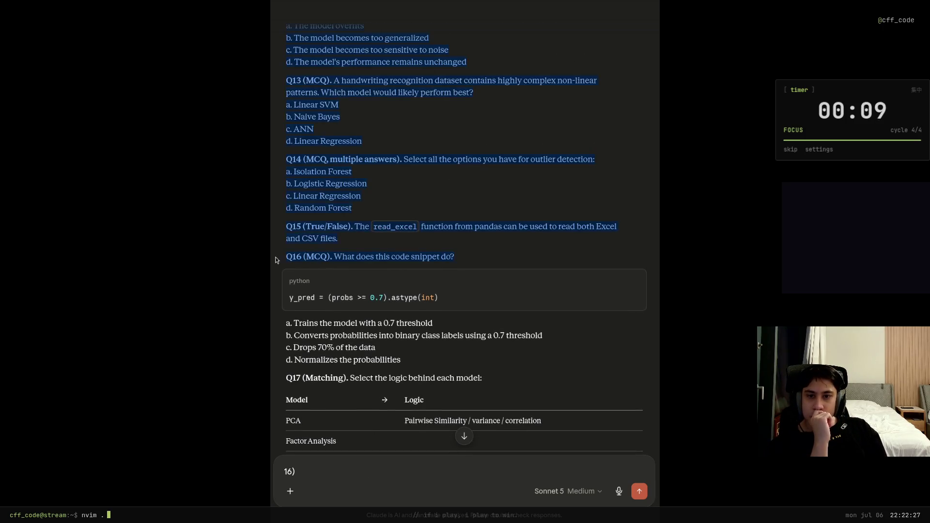
click(320, 320)
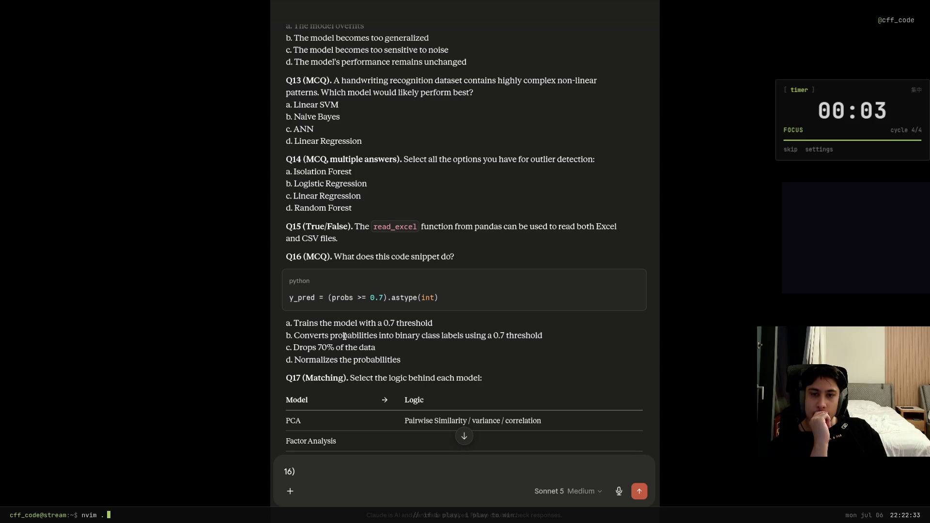
drag(339, 336, 478, 337)
click(372, 477)
text(b)
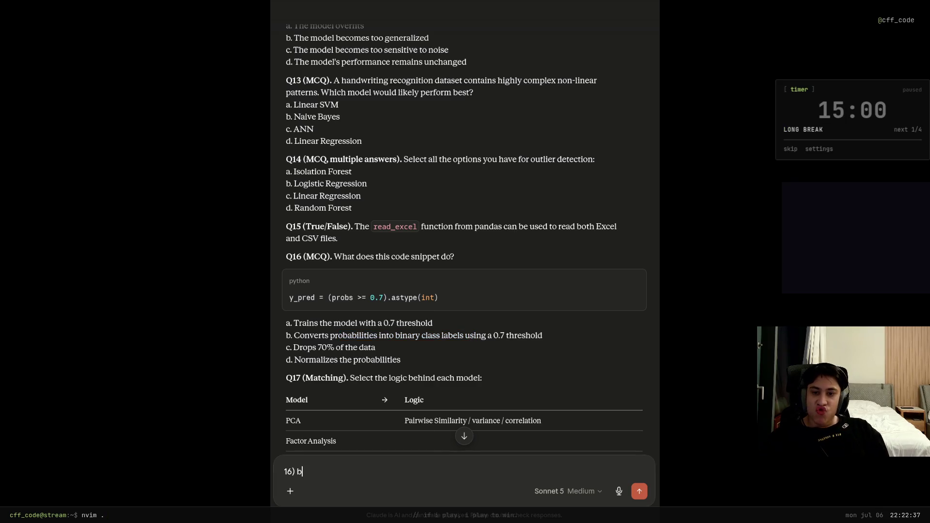
key(Return)
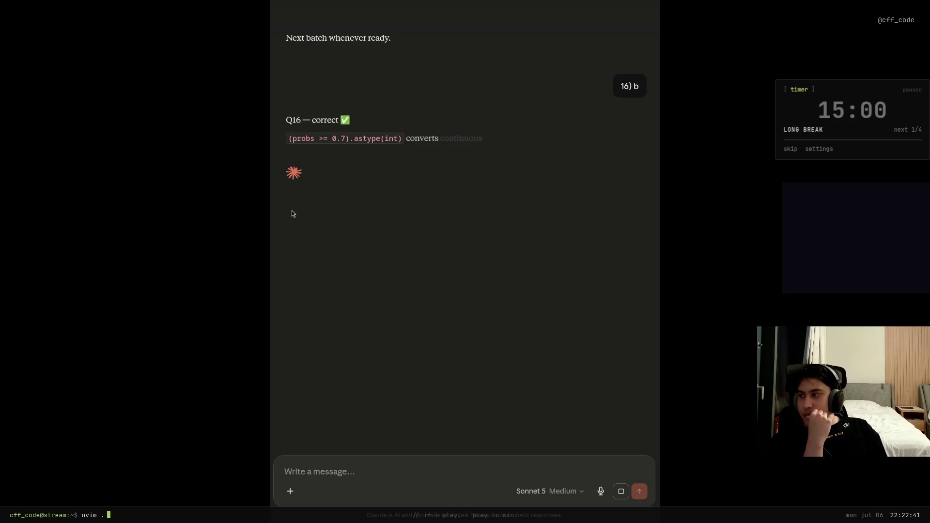
Scroll back to the questions and start the Q17 reply with '17) PCA -> var'.
scroll(319, 267, up, 2)
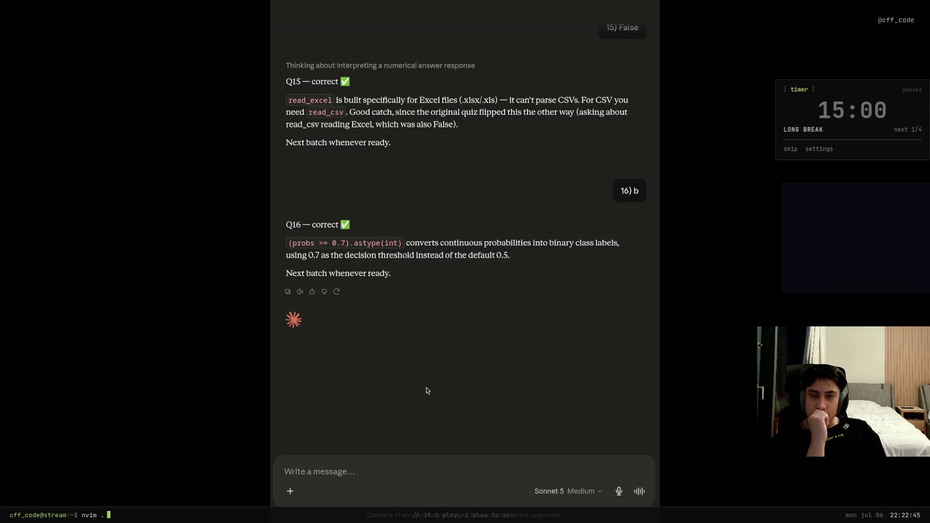
scroll(440, 390, up, 7)
scroll(440, 390, down, 6)
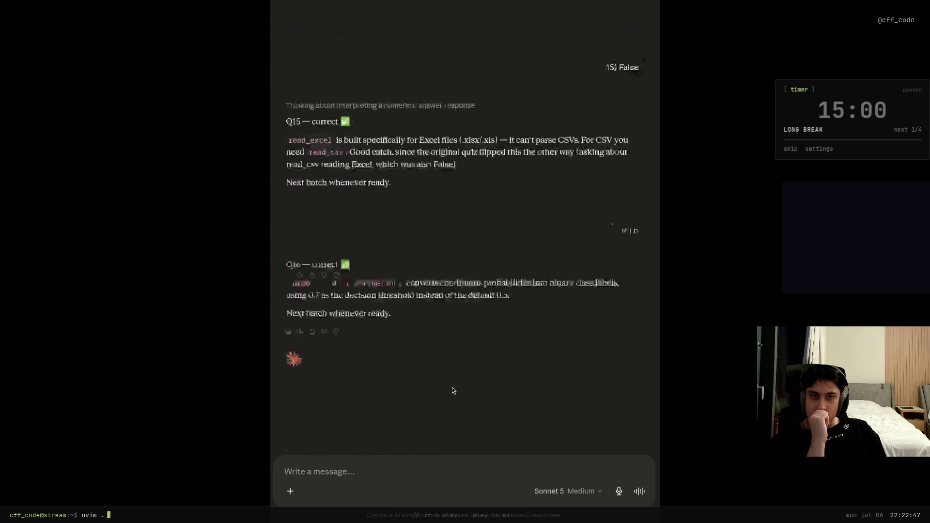
scroll(452, 388, up, 15)
scroll(461, 384, up, 20)
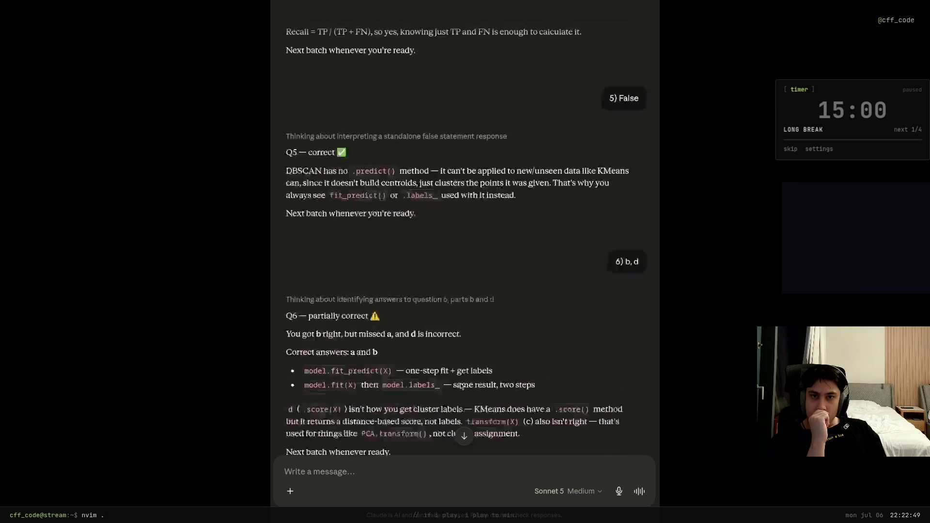
scroll(461, 382, up, 20)
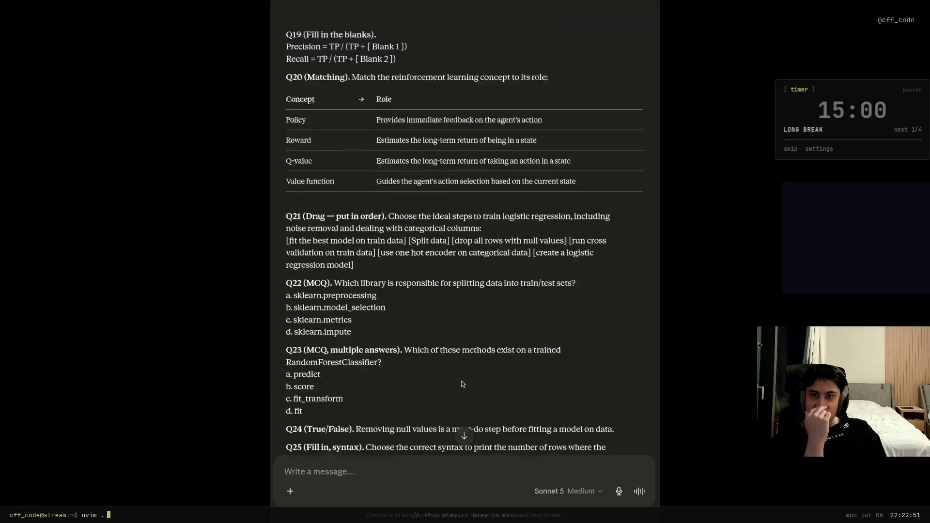
text(17))
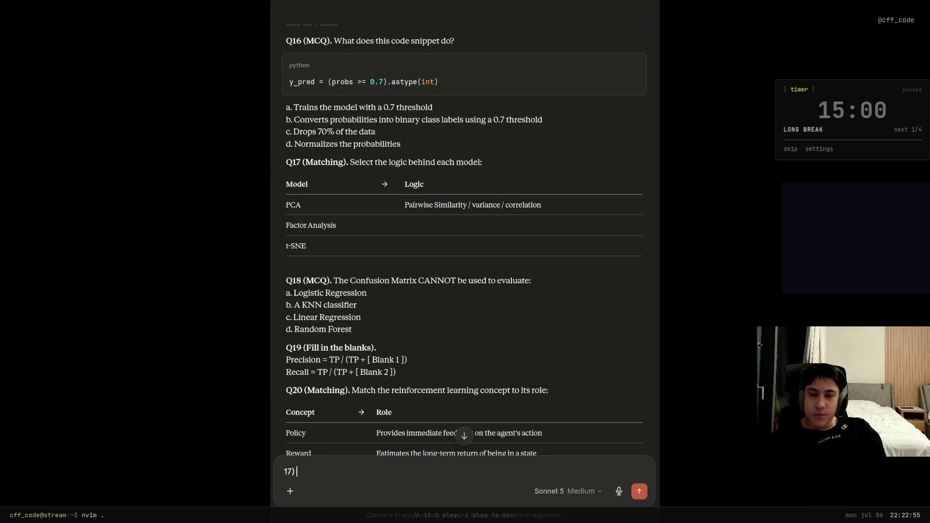
text( PCA -> va)
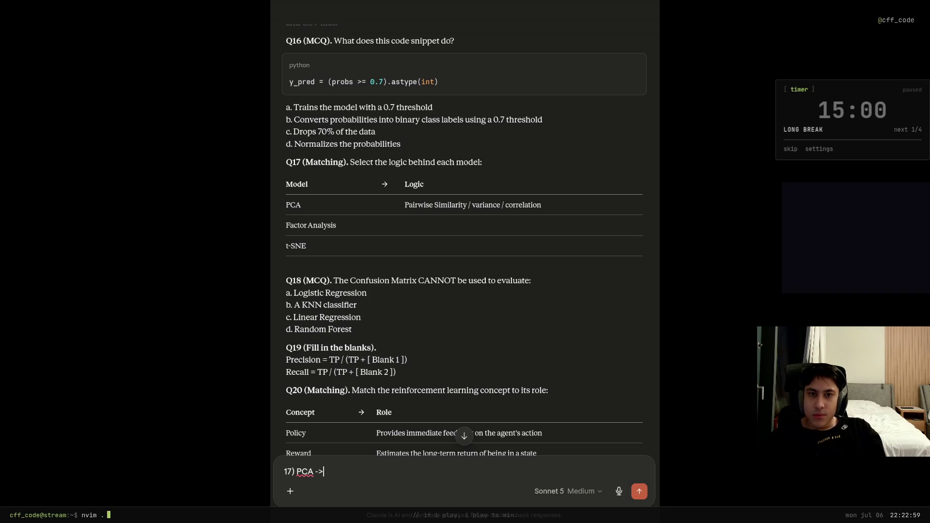
text(riance)
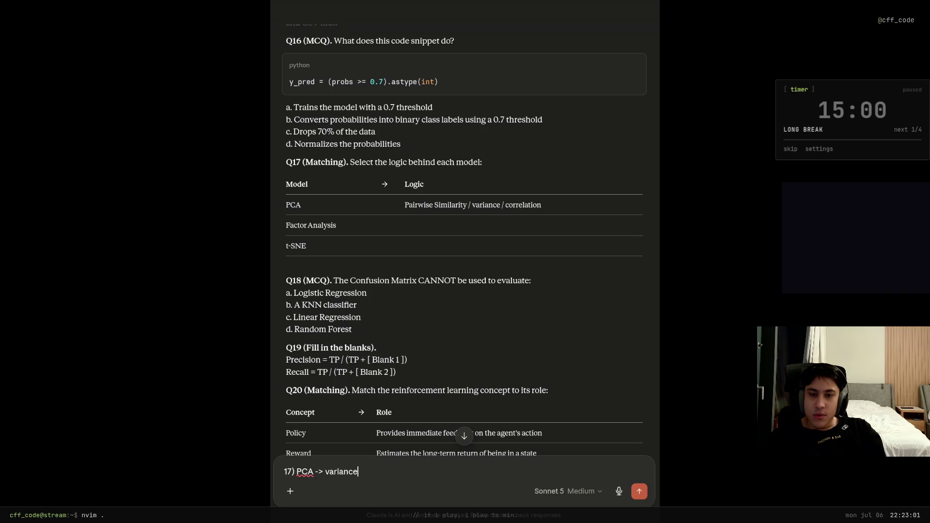
Add the Factor Analysis–correlation and t-SNE–pairwise similarity lines and send the Q17 matching.
key(shift+Return)
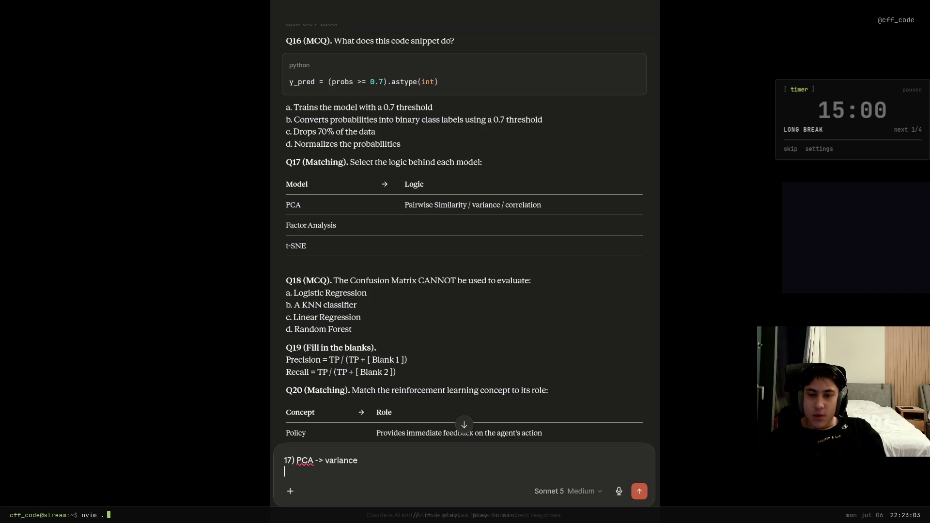
text(Factor Analysis - correlation)
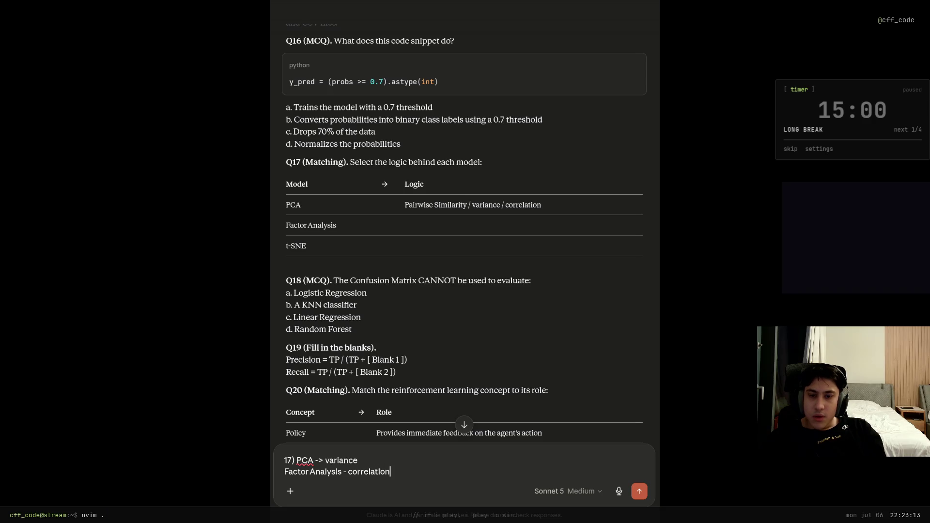
key(shift+Return)
text(t-SNE - Pairwise Similarity)
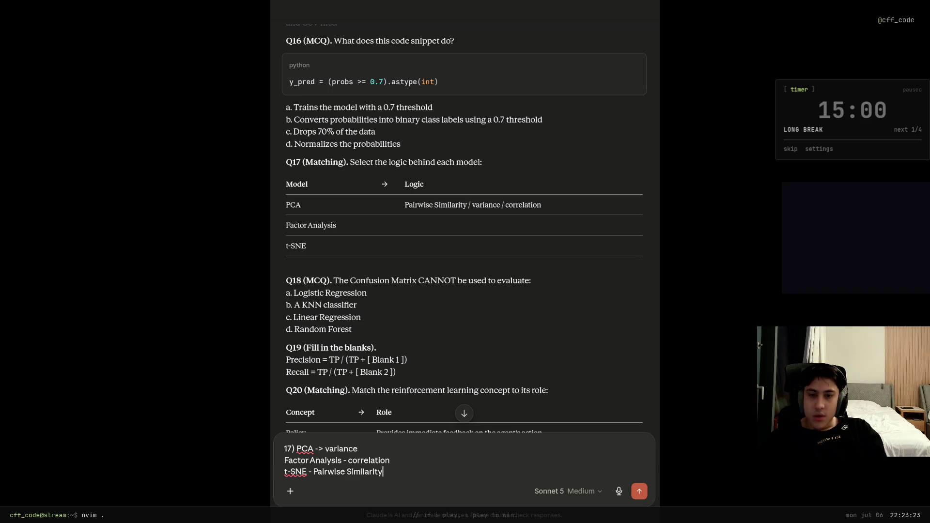
key(Return)
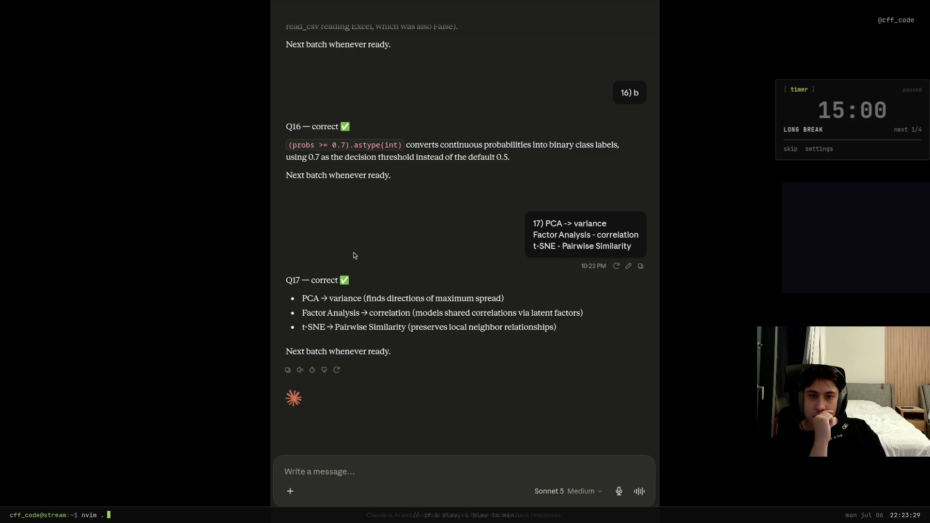
scroll(354, 256, up, 20)
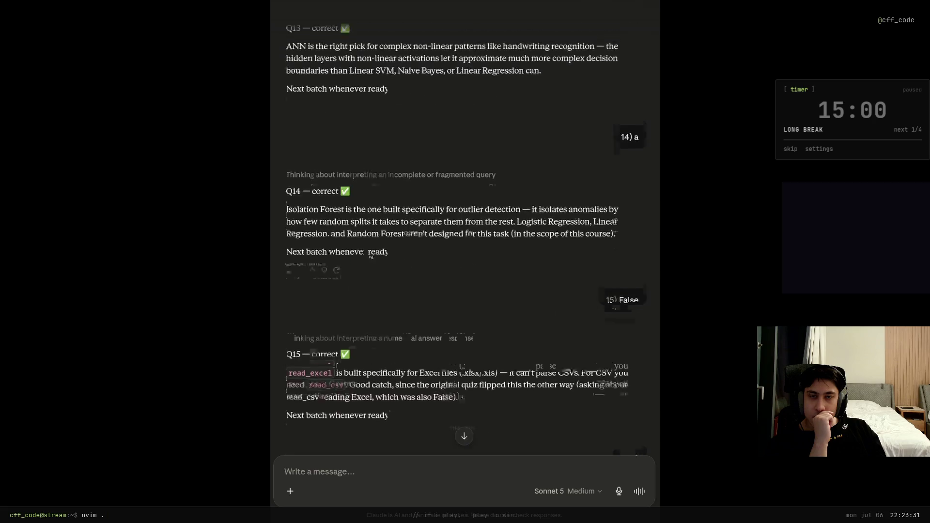
Scroll back to Q17–Q21 and type '18)' to begin the Q18 answer.
scroll(384, 257, down, 20)
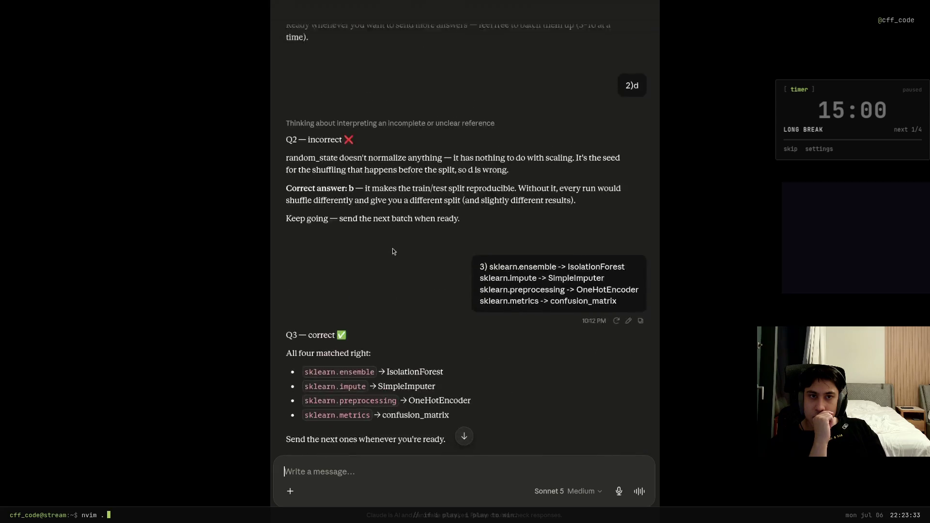
scroll(392, 250, up, 10)
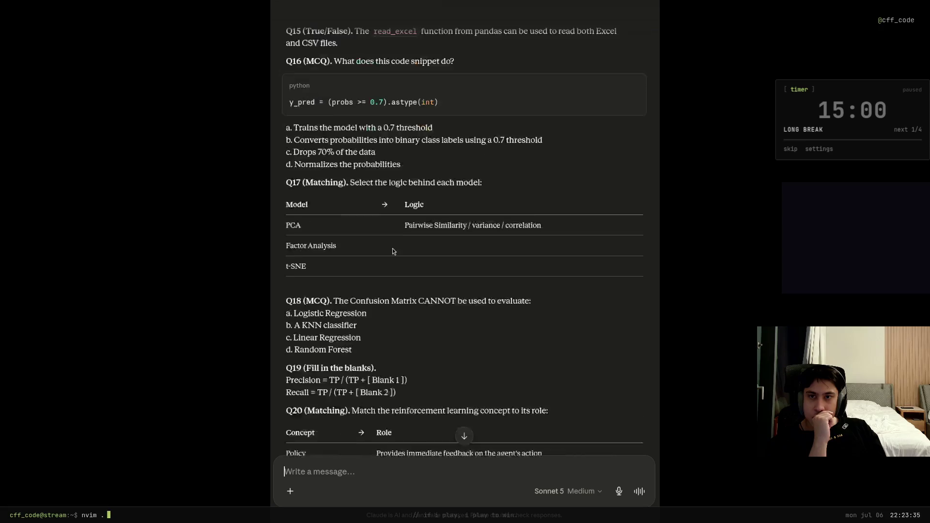
scroll(383, 283, down, 5)
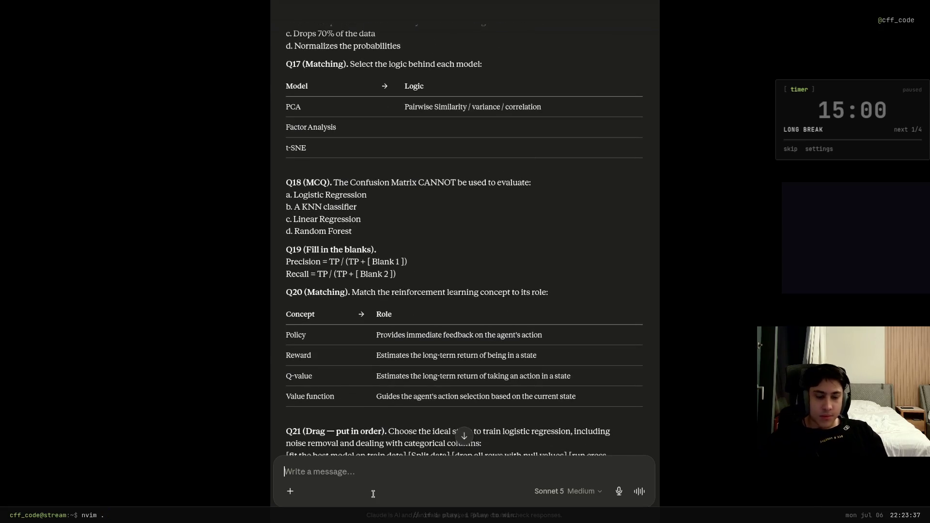
text(18) C)
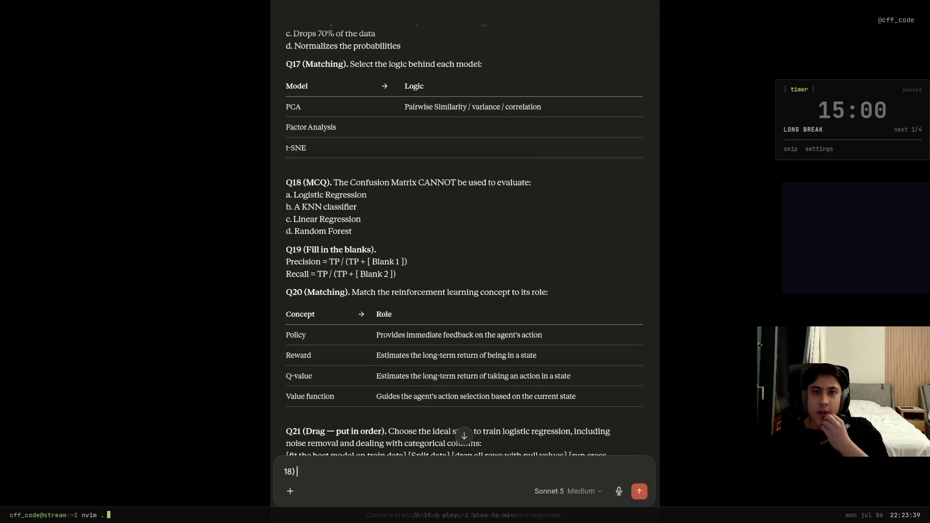
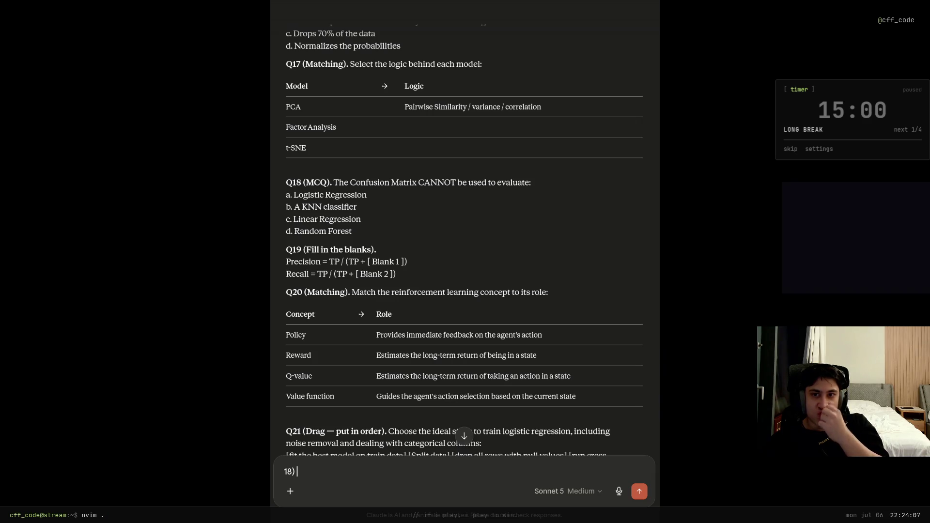
Send C as the answer to Q18.
text(C)
key(Return)
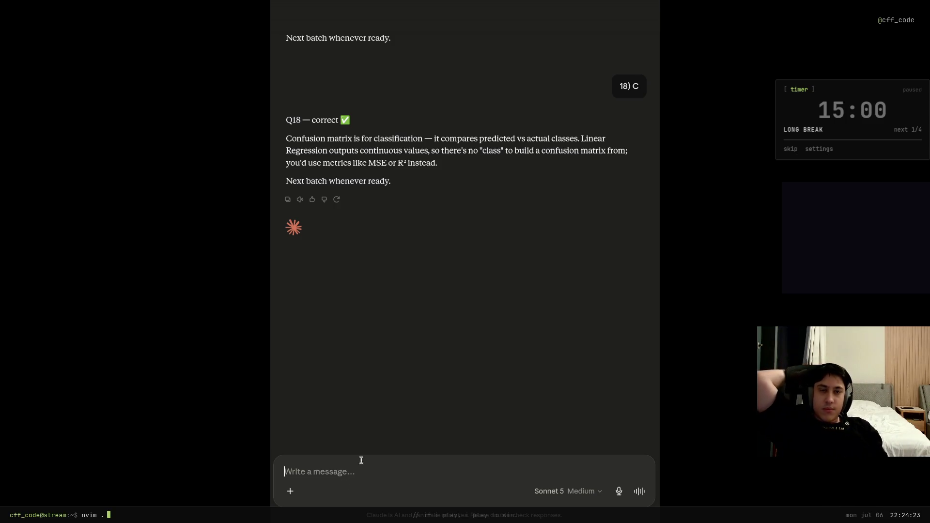
scroll(528, 340, up, 15)
scroll(512, 342, up, 20)
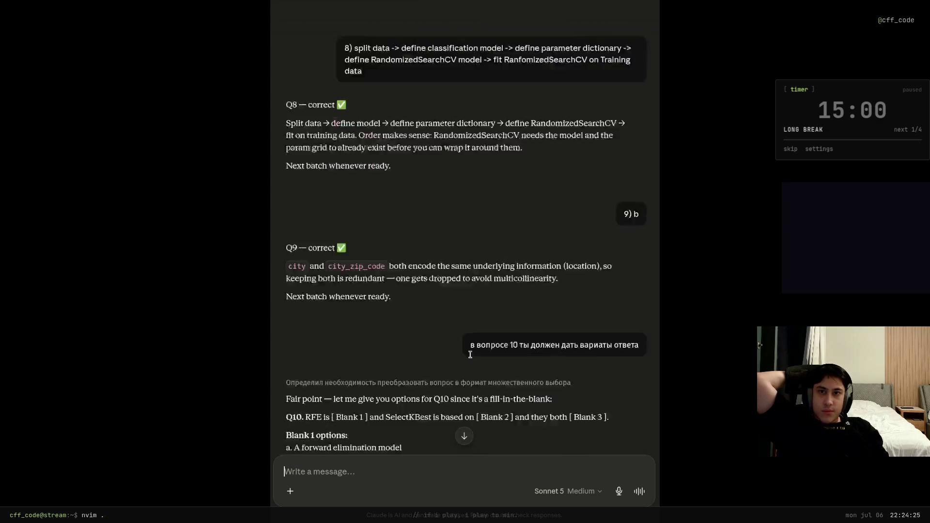
scroll(431, 371, up, 15)
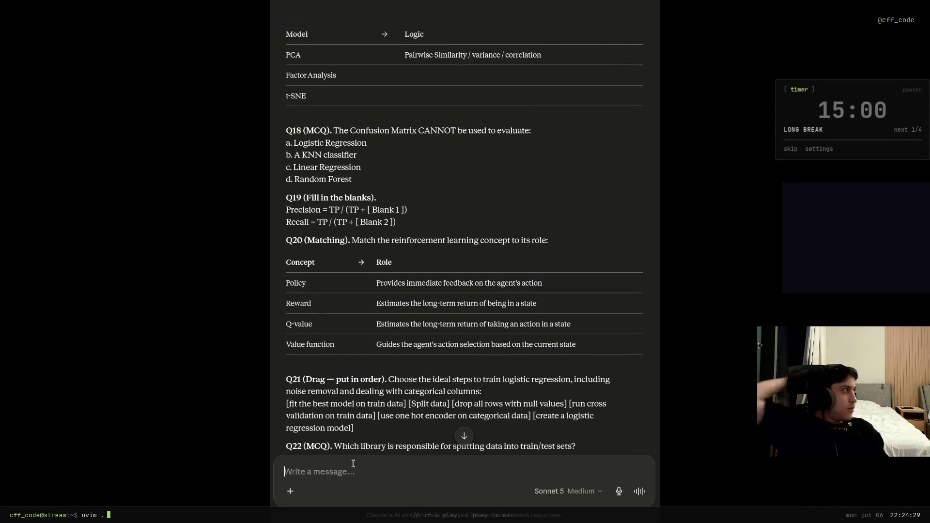
Answer Q19 with 'Fp, Fn'.
text(19))
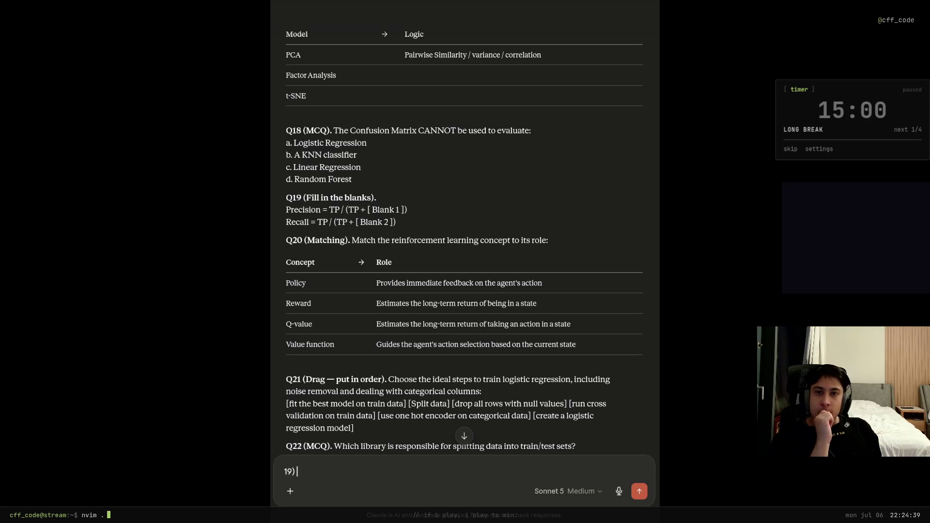
text(Fp, )
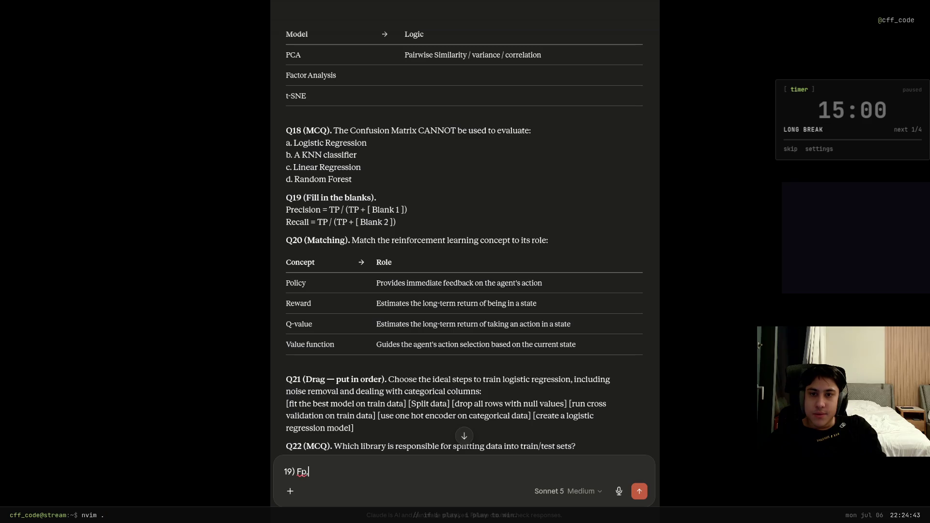
text(Fn)
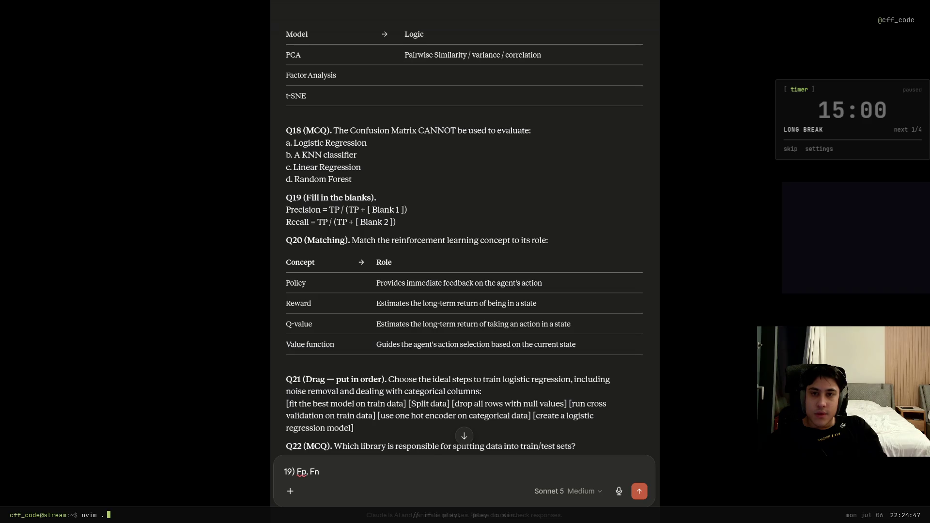
key(Return)
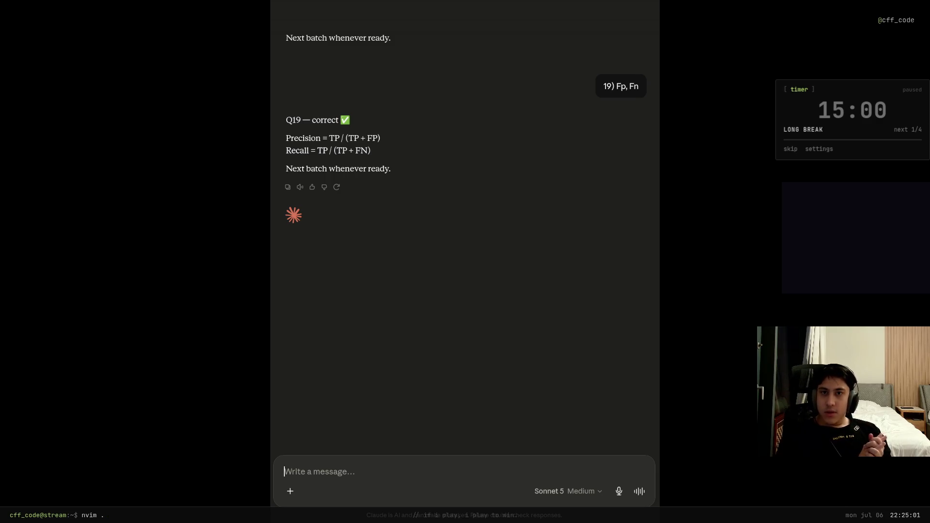
scroll(483, 276, up, 20)
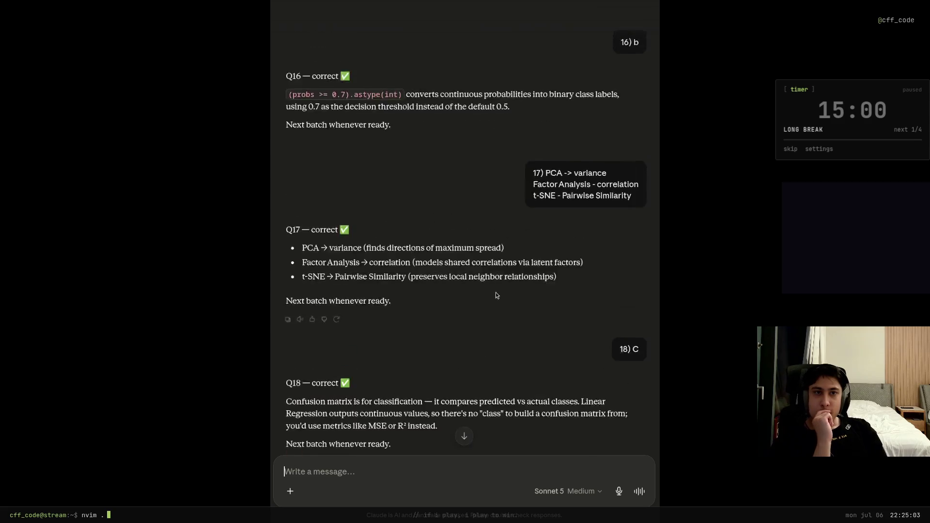
Start the Q20 answer matching Policy to guiding action selection and Reward to immediate feedback.
scroll(492, 304, up, 20)
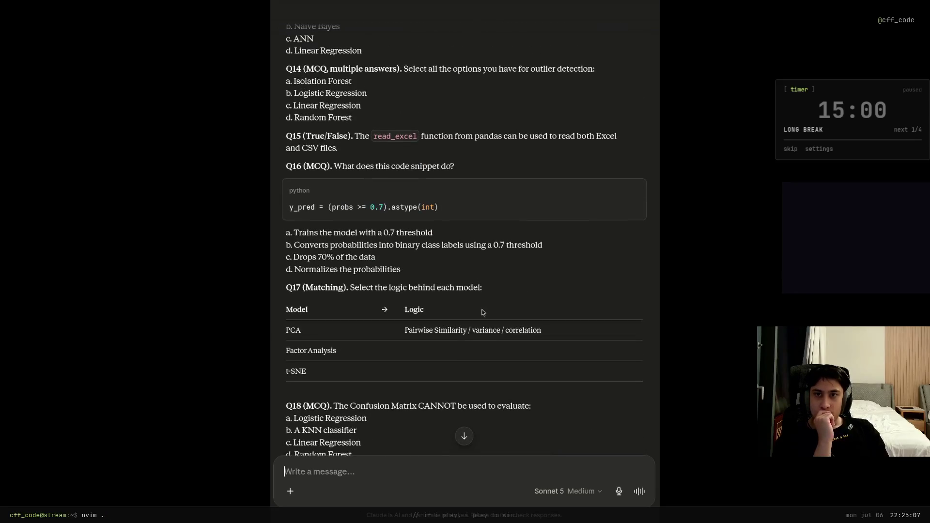
scroll(482, 311, down, 10)
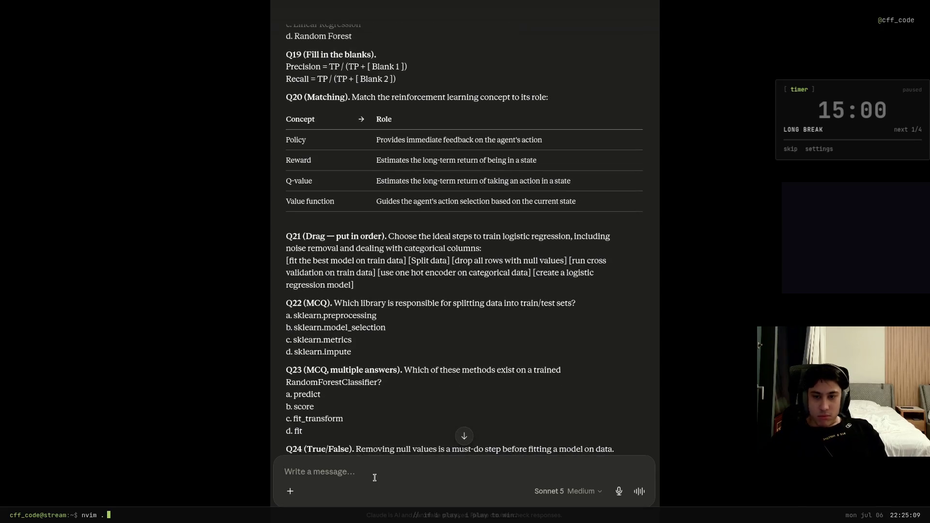
text(20))
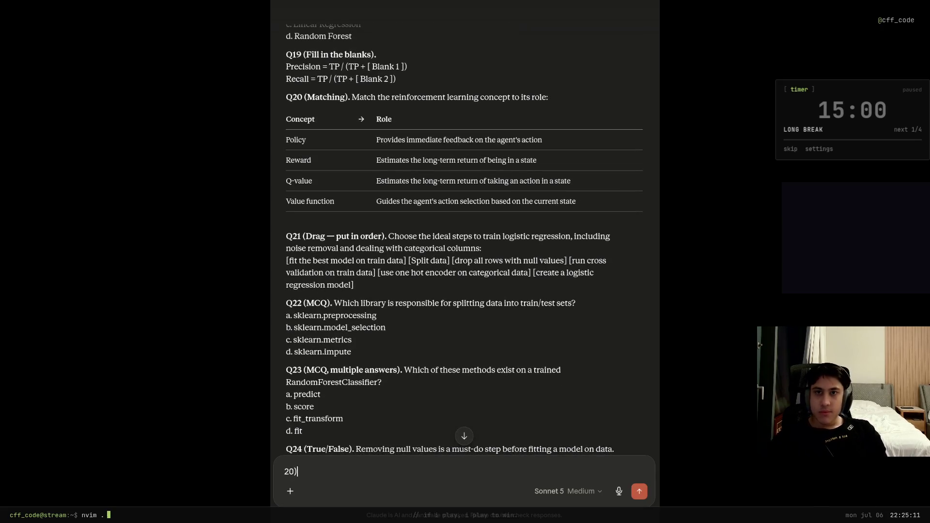
scroll(333, 376, up, 2)
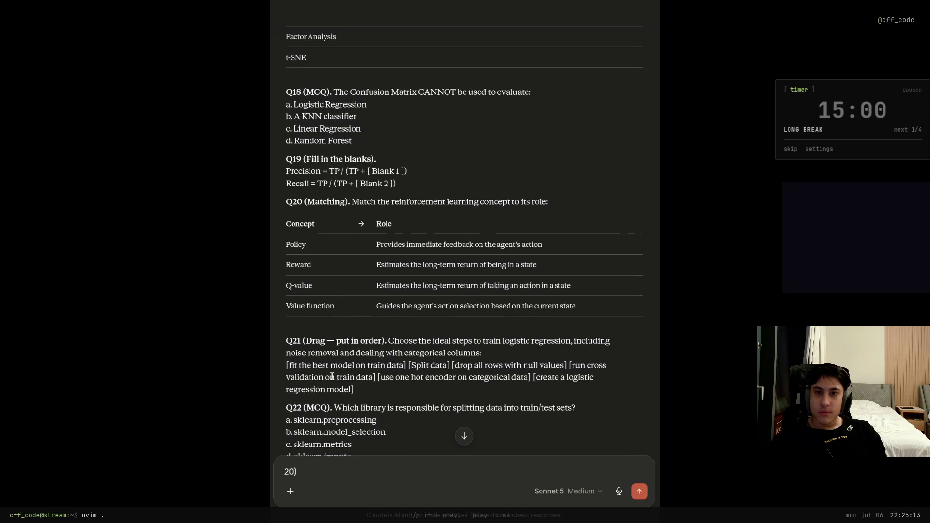
text( Pol)
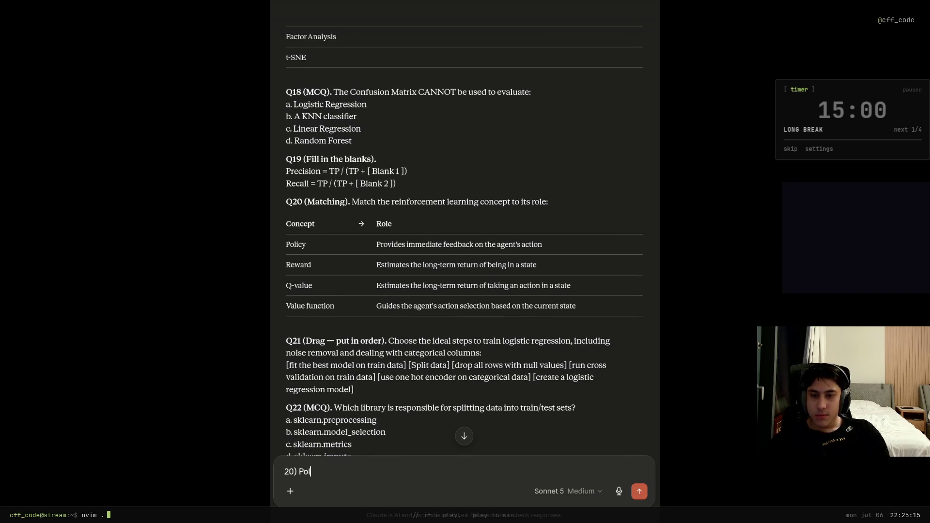
text(icy ->)
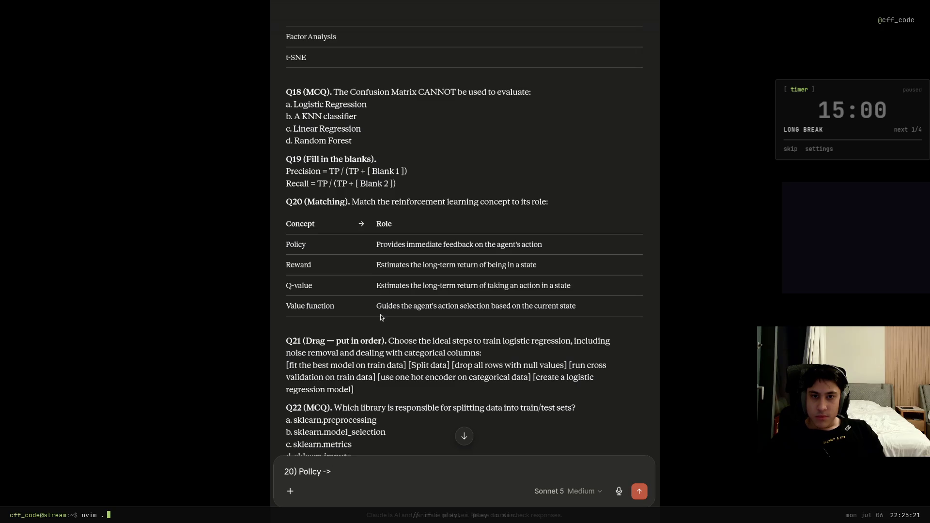
drag(376, 306, 595, 313)
key(ctrl+c)
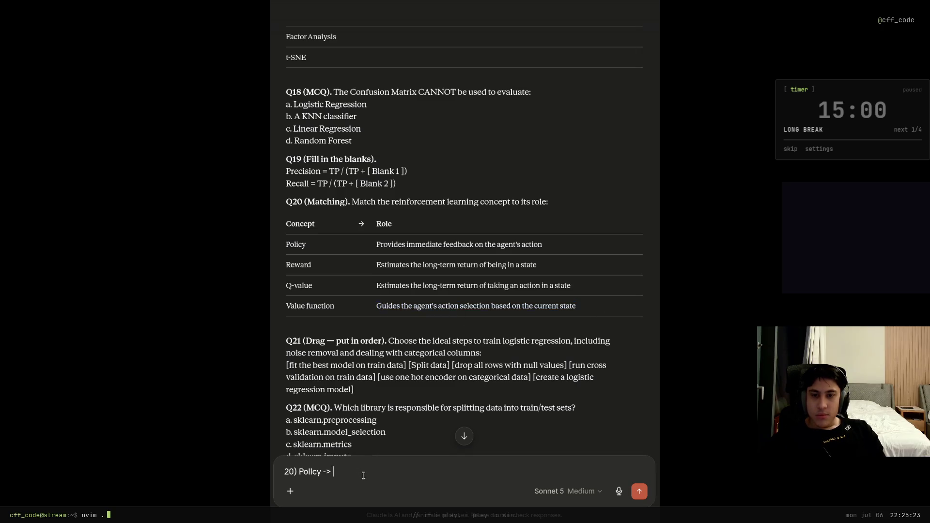
key(ctrl+v)
key(shift+Return)
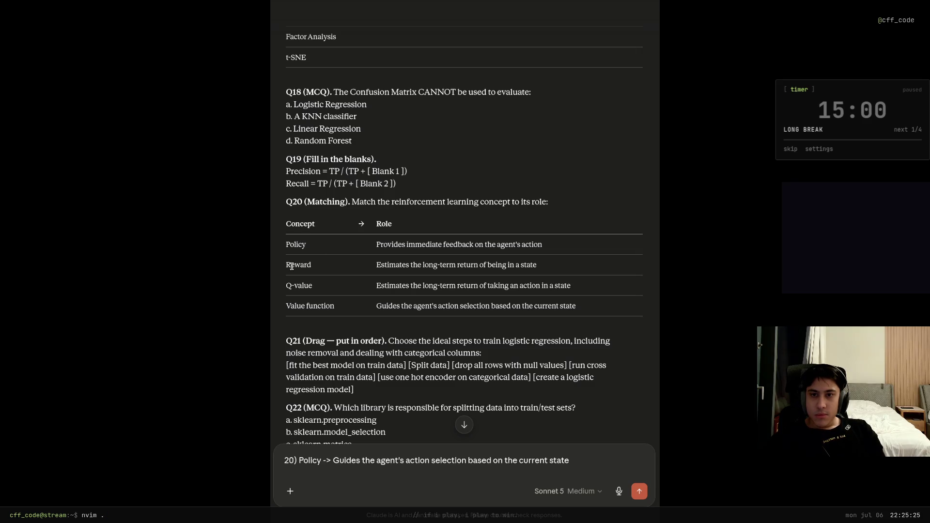
double_click(292, 265)
key(ctrl+c)
key(ctrl+v)
text(->)
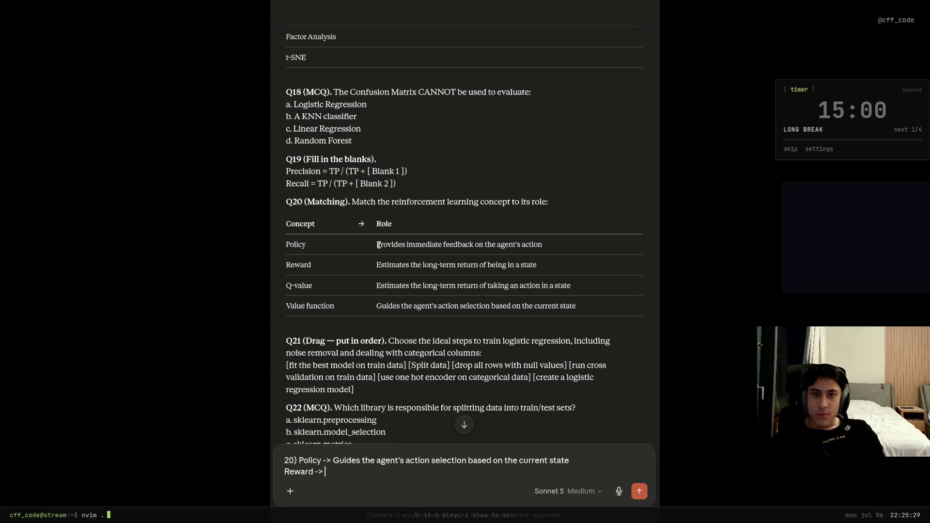
drag(377, 245, 577, 246)
key(ctrl+c)
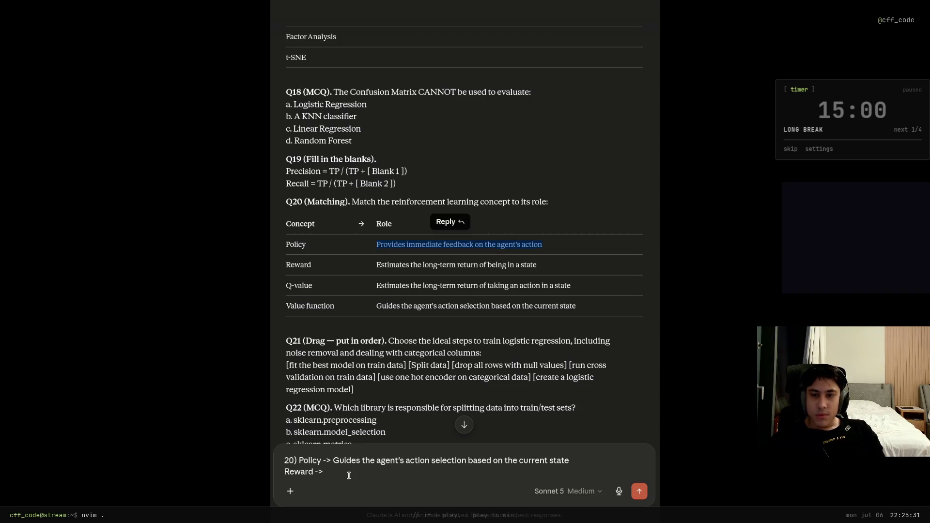
key(ctrl+v)
key(shift+Return)
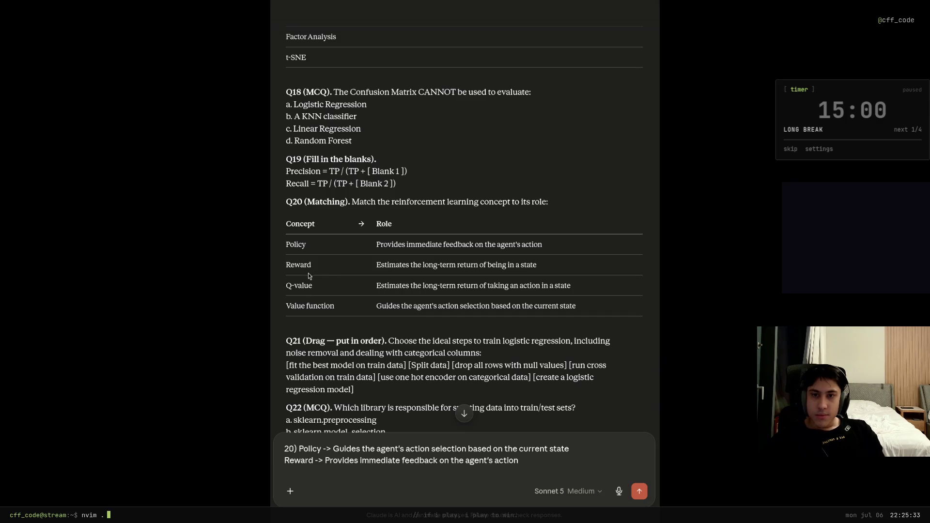
Add Q-value → taking an action and Value function → being in a state, then send.
mouse_move(317, 285)
mouse_down()
mouse_move(277, 289)
mouse_move(289, 286)
mouse_up()
middle_click(294, 474)
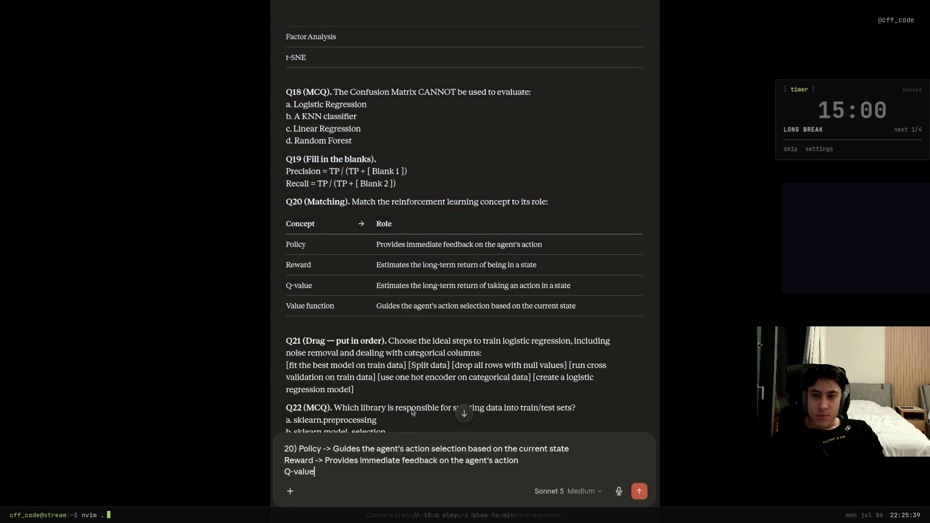
drag(376, 287, 580, 283)
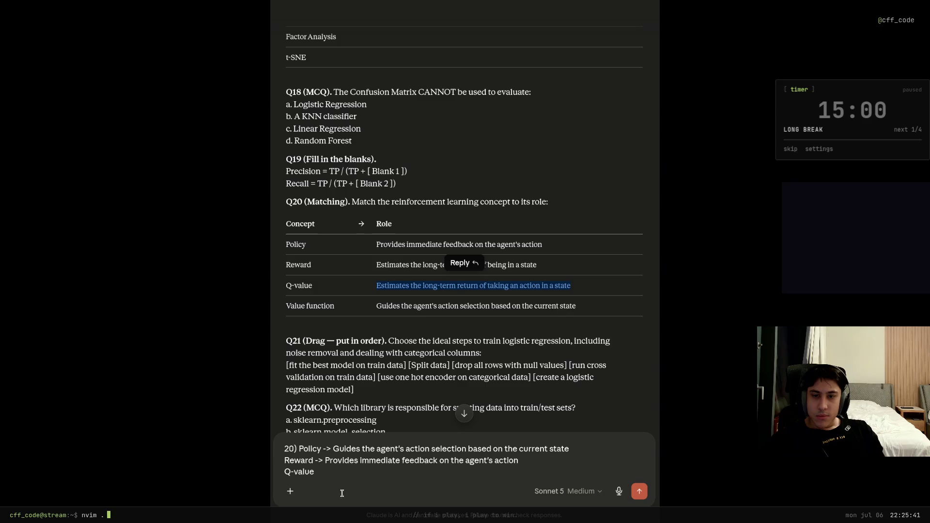
click(338, 472)
text(->)
key(ctrl+v)
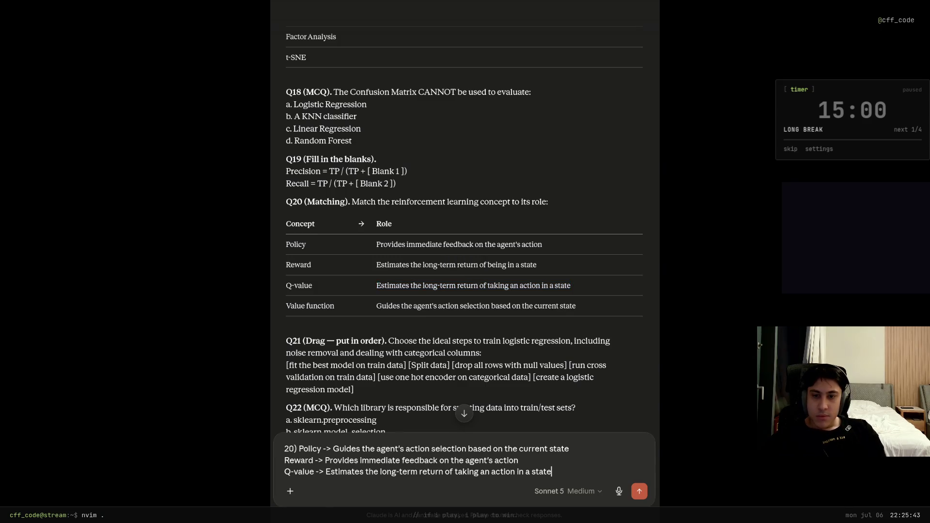
drag(322, 305, 285, 305)
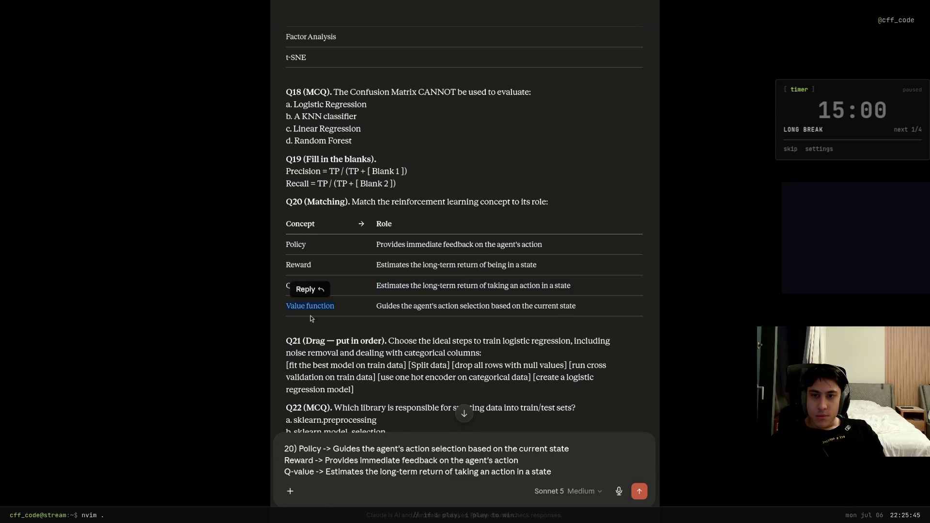
click(557, 473)
key(shift+Return)
middle_click(558, 475)
text(->)
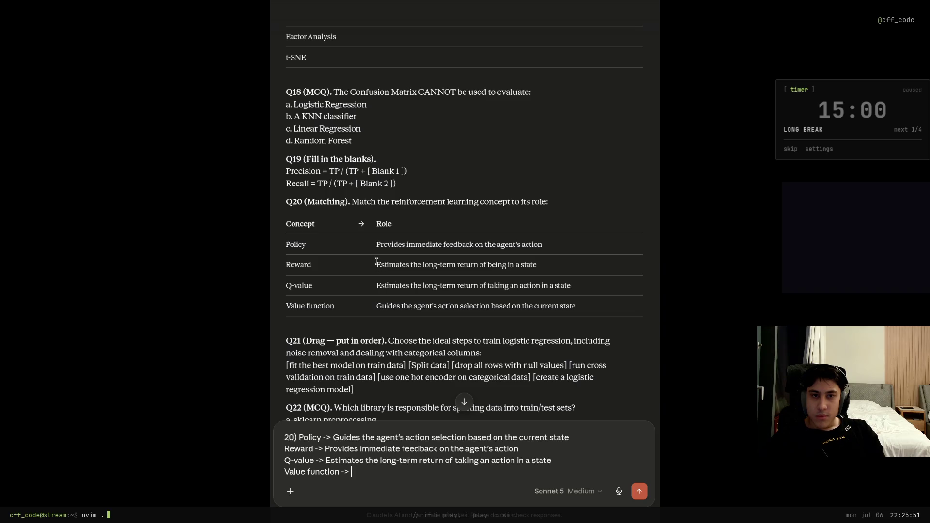
drag(377, 262, 548, 266)
click(386, 476)
key(ctrl+v)
key(Return)
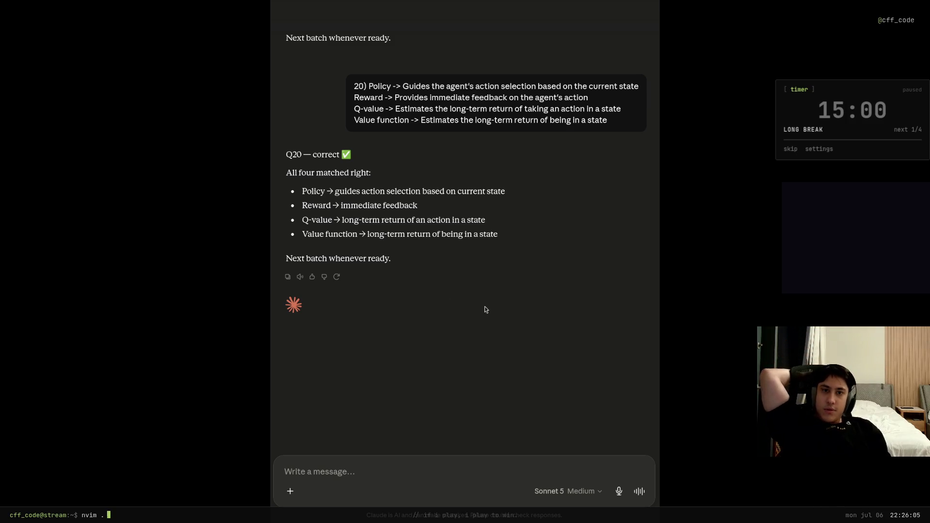
Begin the Q21 answer with 'drop all rows with null values -> Split data ->'.
scroll(477, 309, up, 15)
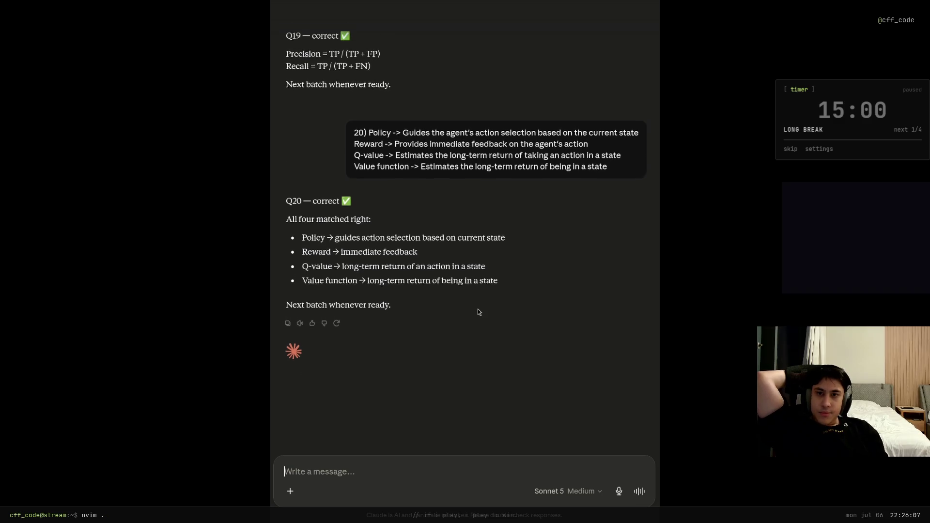
scroll(460, 307, down, 20)
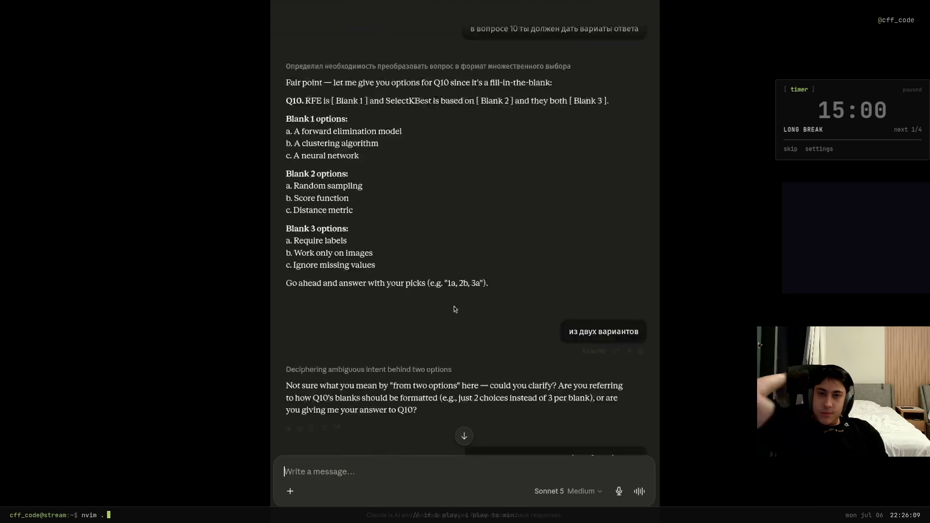
scroll(434, 302, up, 9)
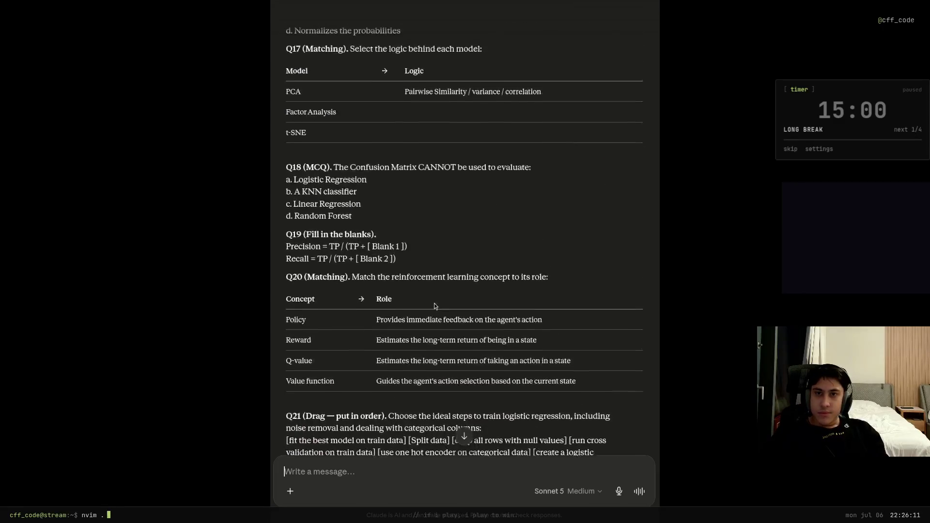
scroll(398, 387, down, 5)
text(21))
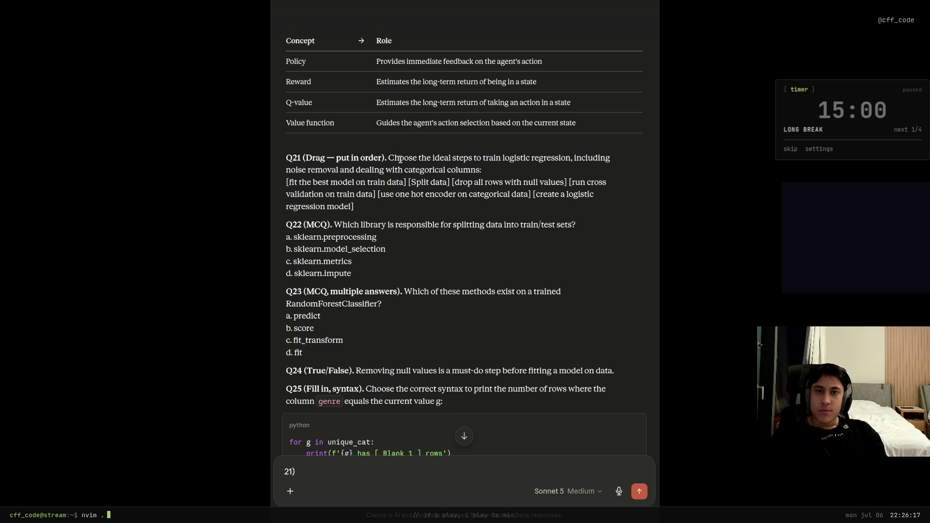
mouse_move(452, 158)
mouse_down()
mouse_move(571, 159)
mouse_move(359, 171)
mouse_move(490, 172)
mouse_up()
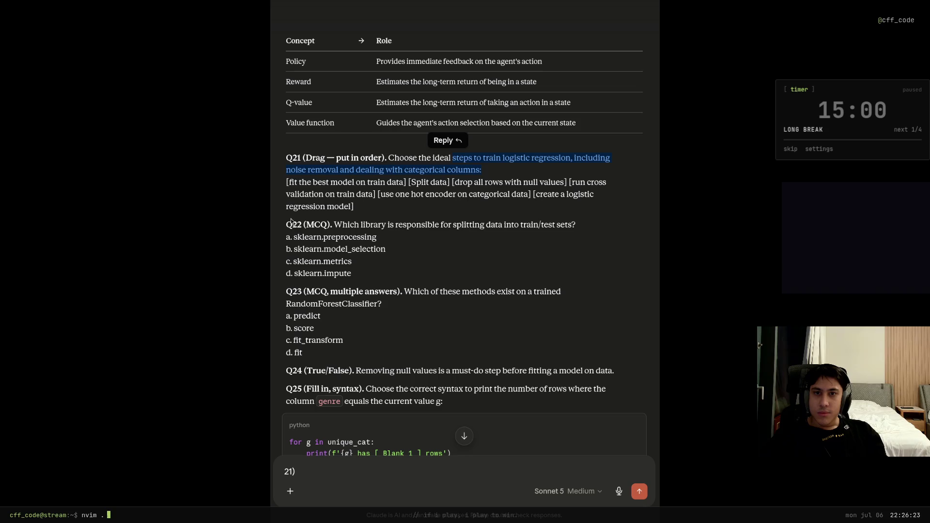
click(479, 176)
click(333, 472)
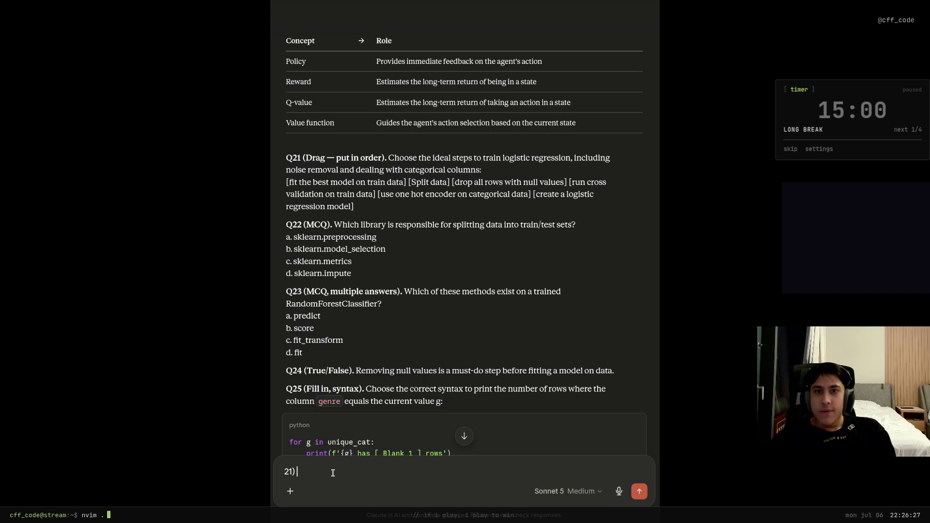
text(Sp)
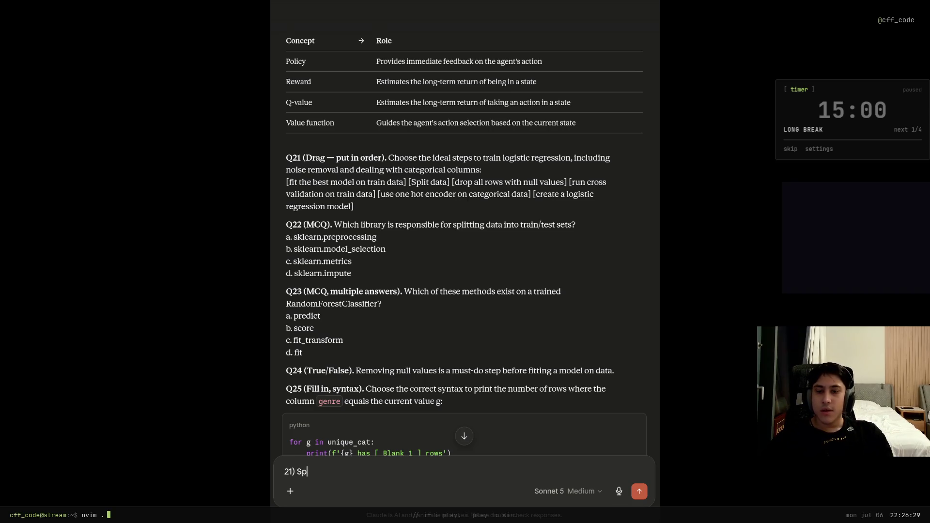
text(lit data )
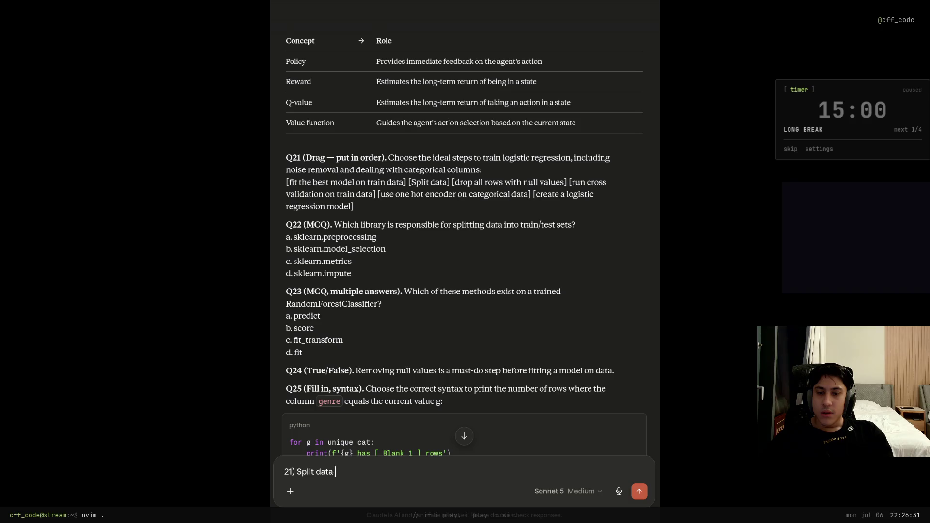
text(->)
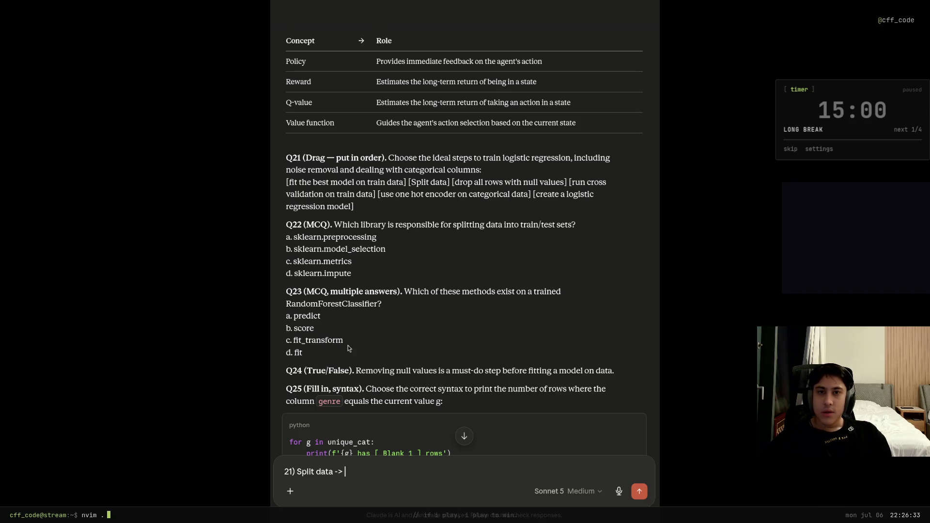
drag(430, 182, 411, 182)
click(426, 183)
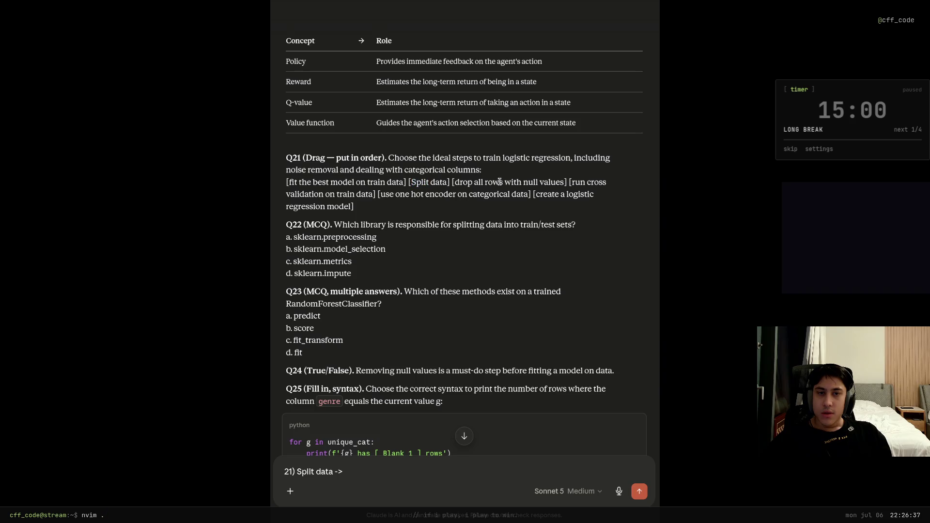
drag(566, 182, 454, 182)
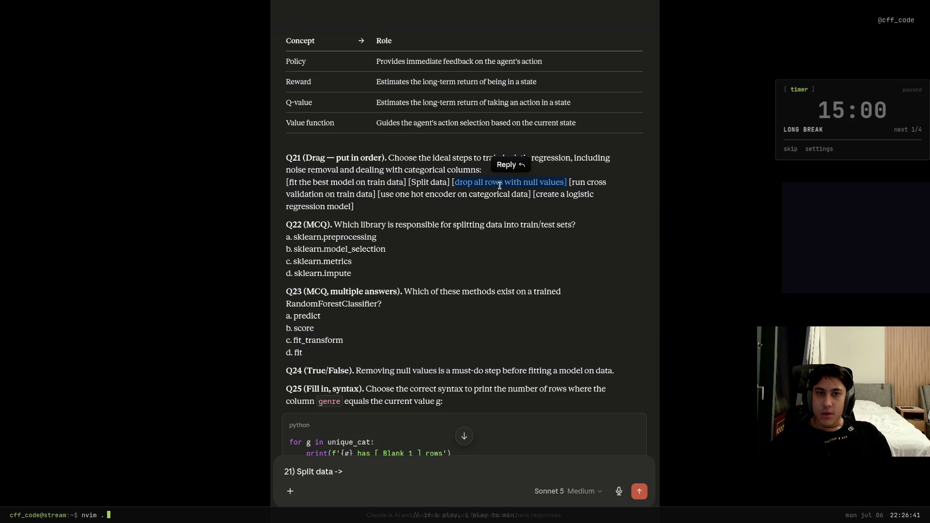
click(499, 186)
click(297, 471)
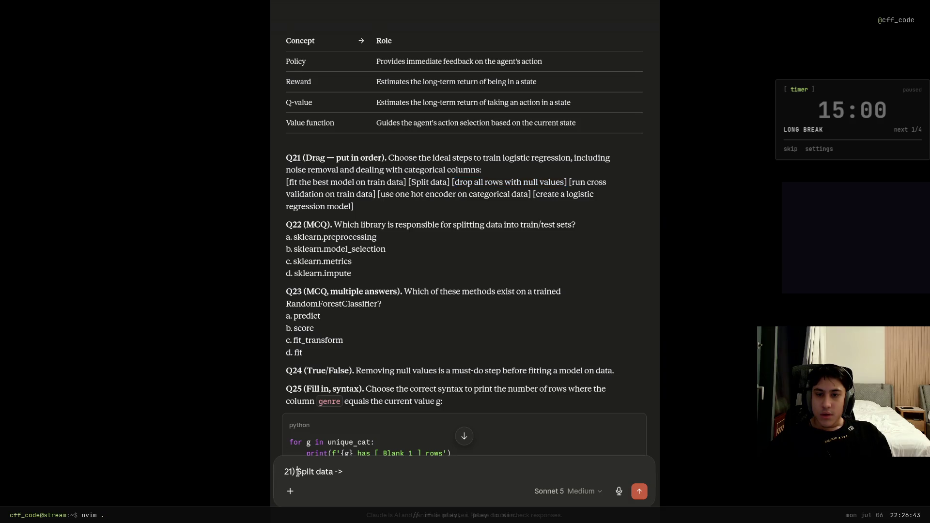
text(->)
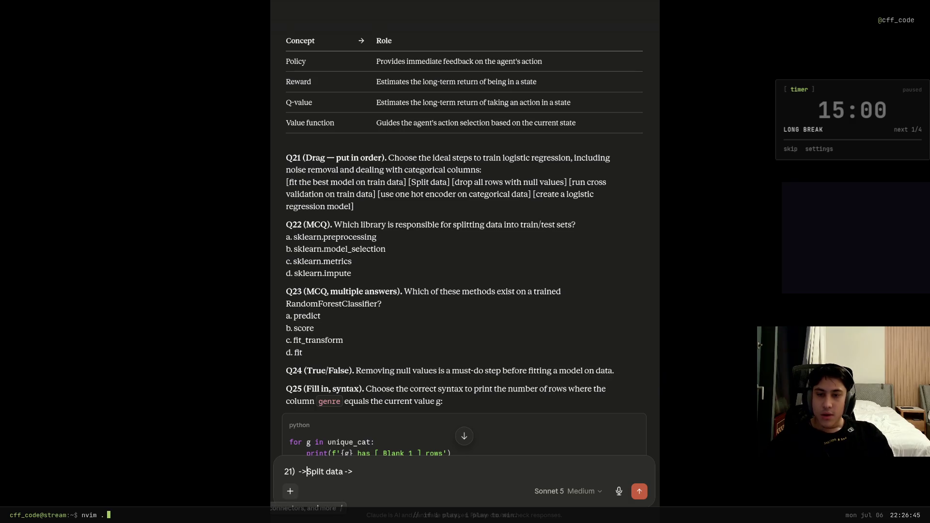
click(346, 472)
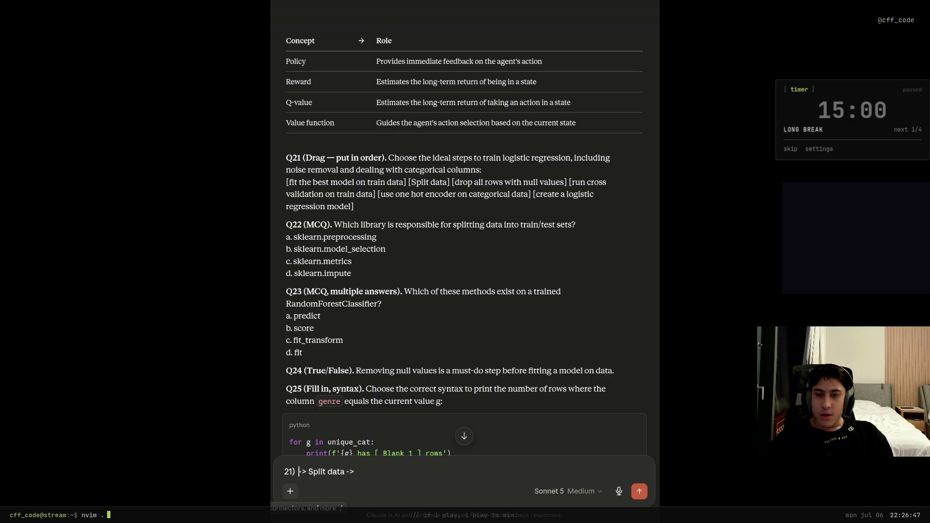
text(drop all r)
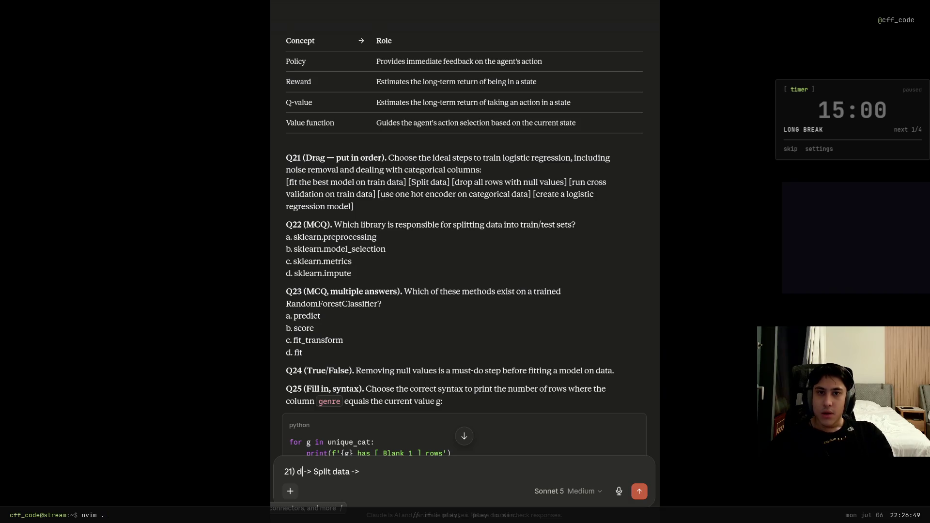
text(ows)
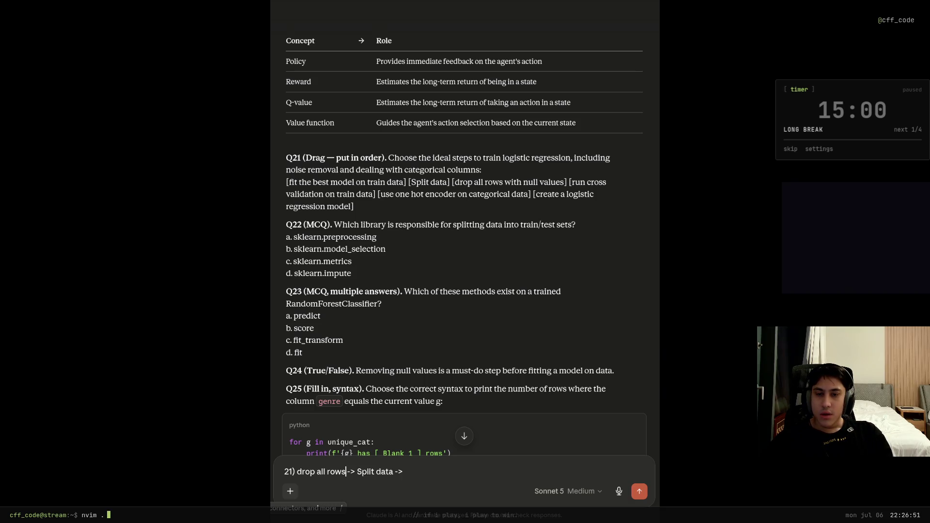
text( with null)
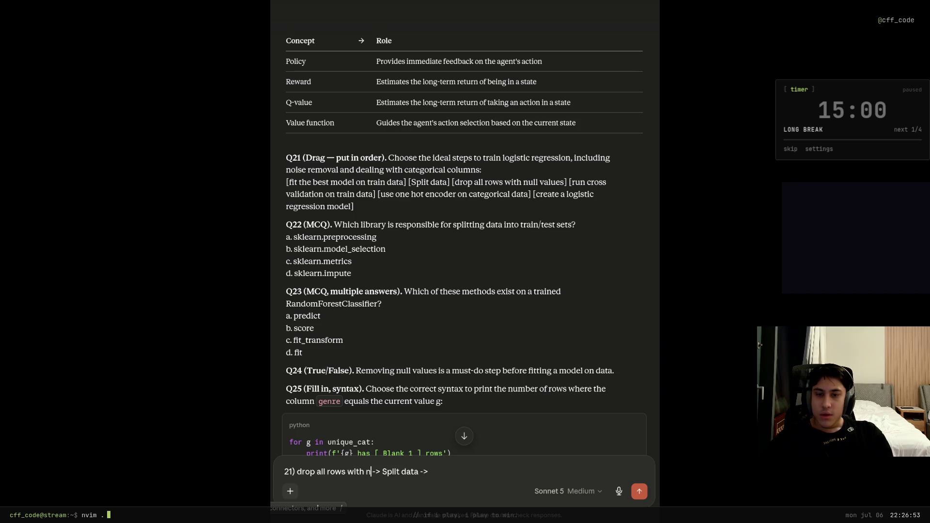
text( values)
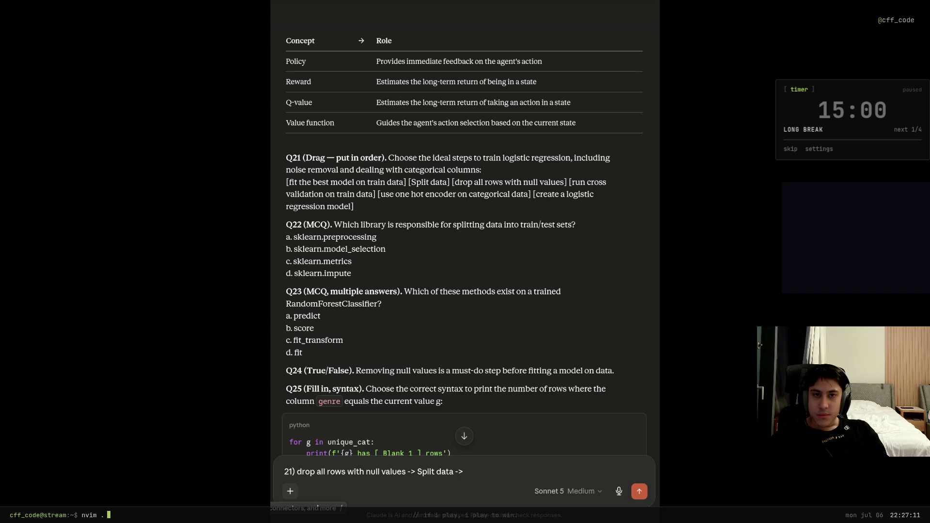
Insert the one hot encoder step, then add model creation, best-model fit, cross validation, and send.
click(421, 471)
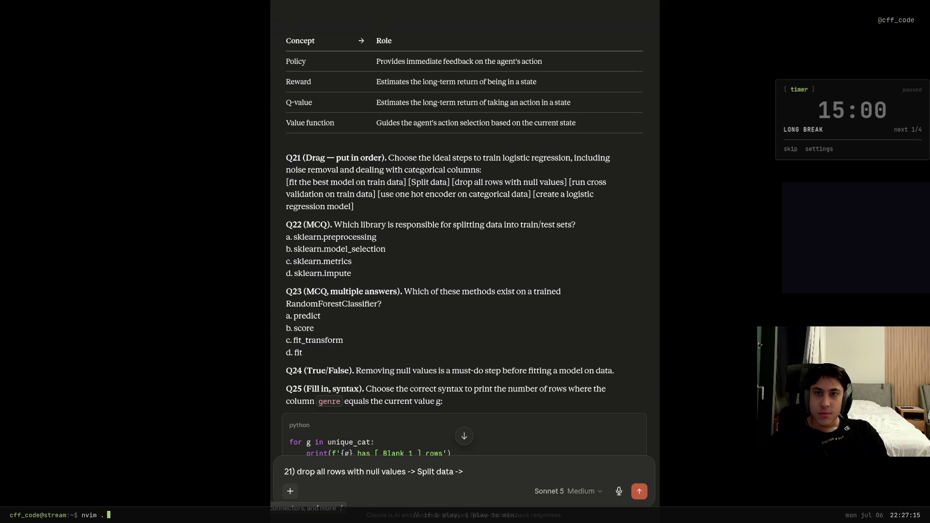
text(use one)
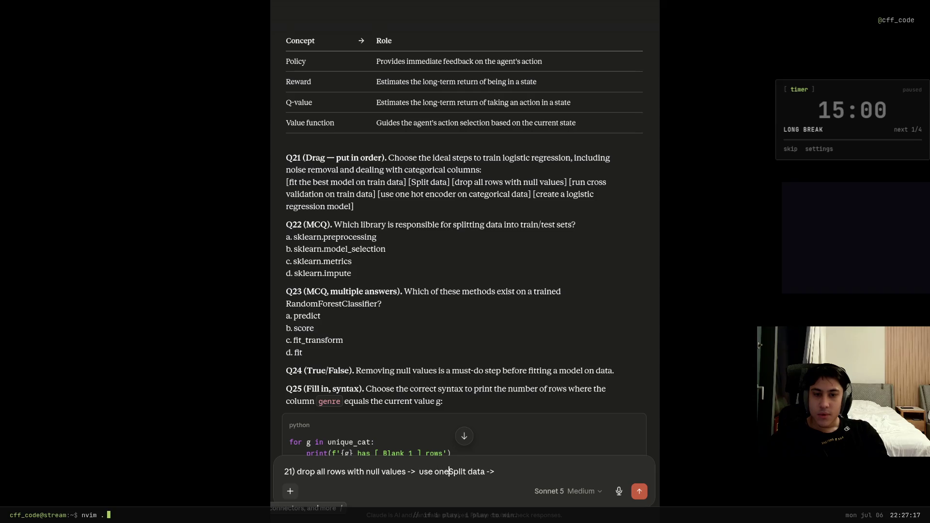
text( hot encoder)
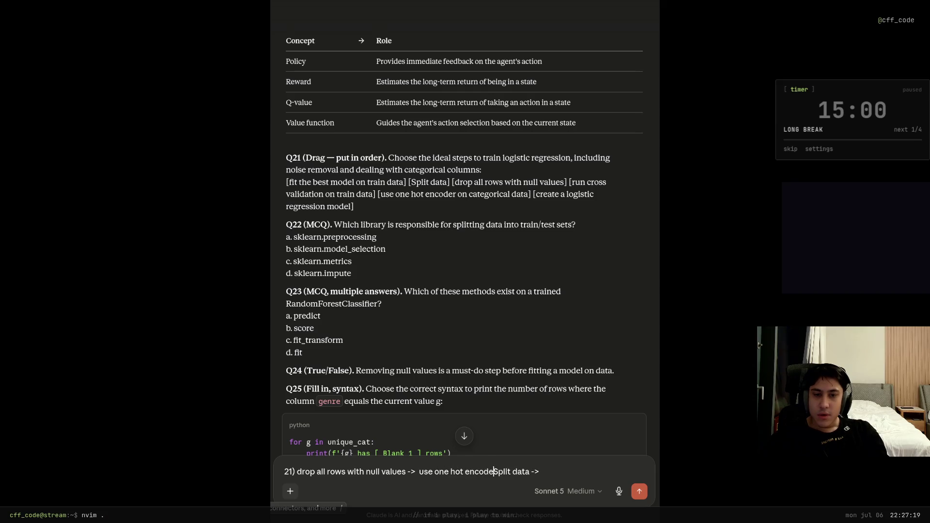
text( on categori)
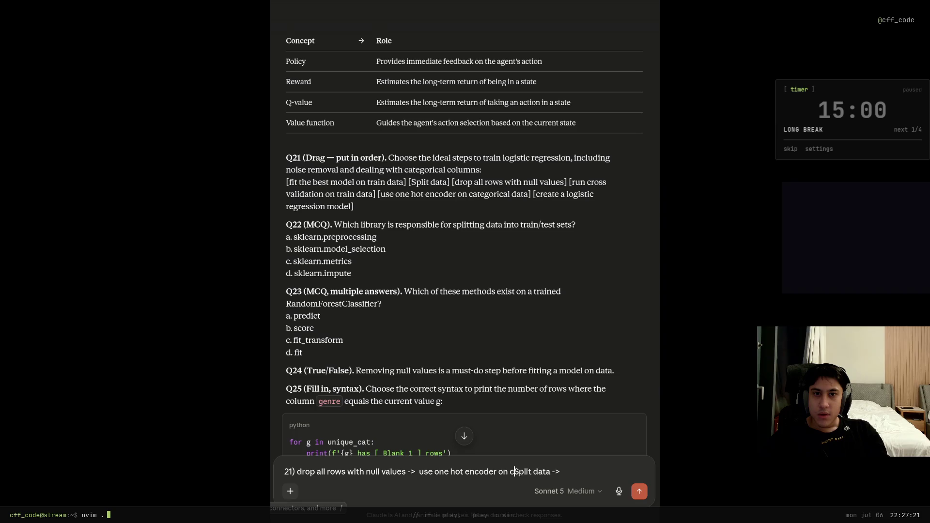
text(cal data ->)
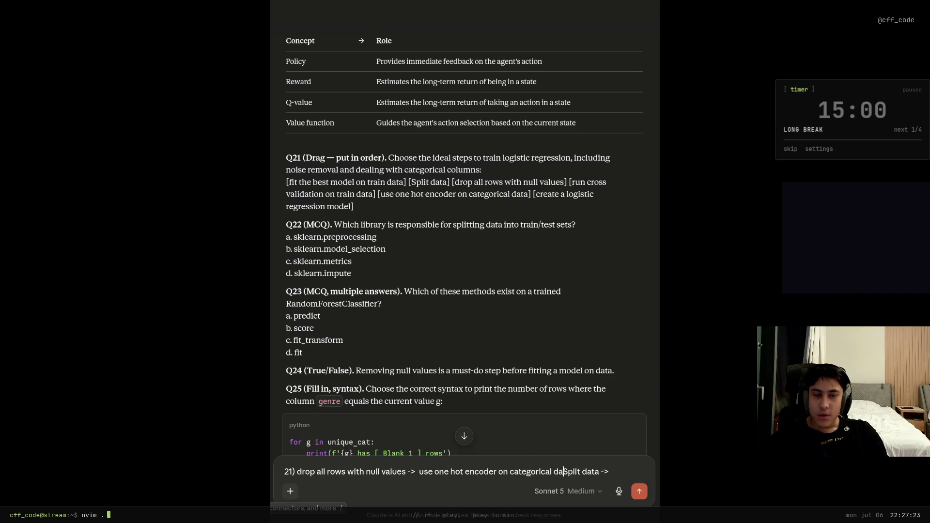
key(End)
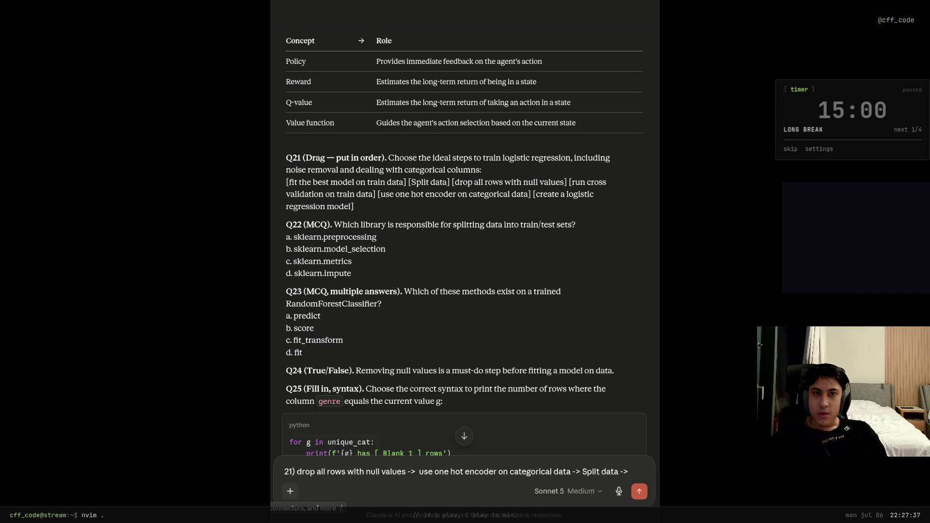
text(create)
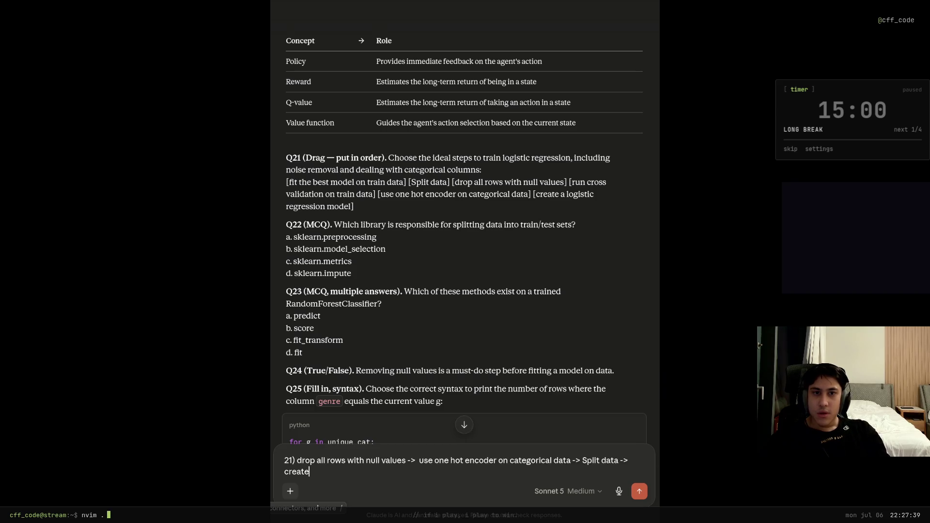
text( a logis)
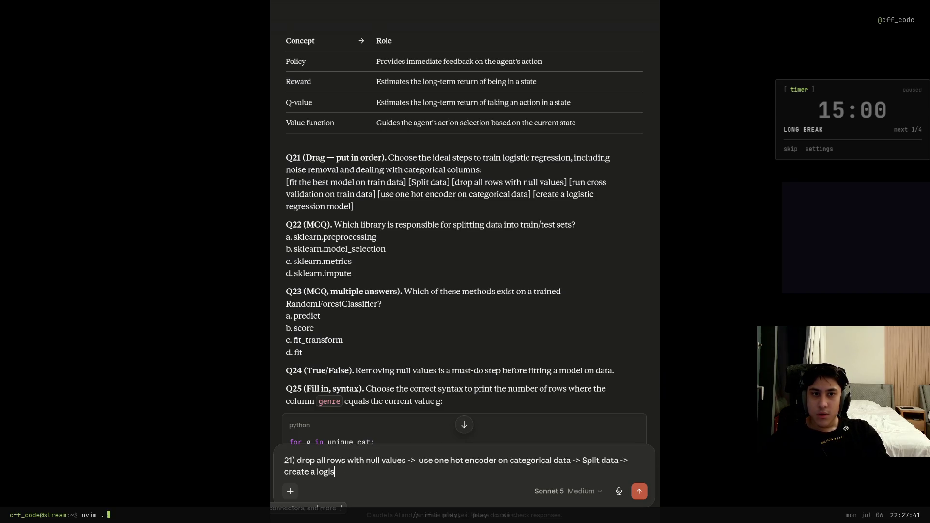
text(tic regression )
text(model -> )
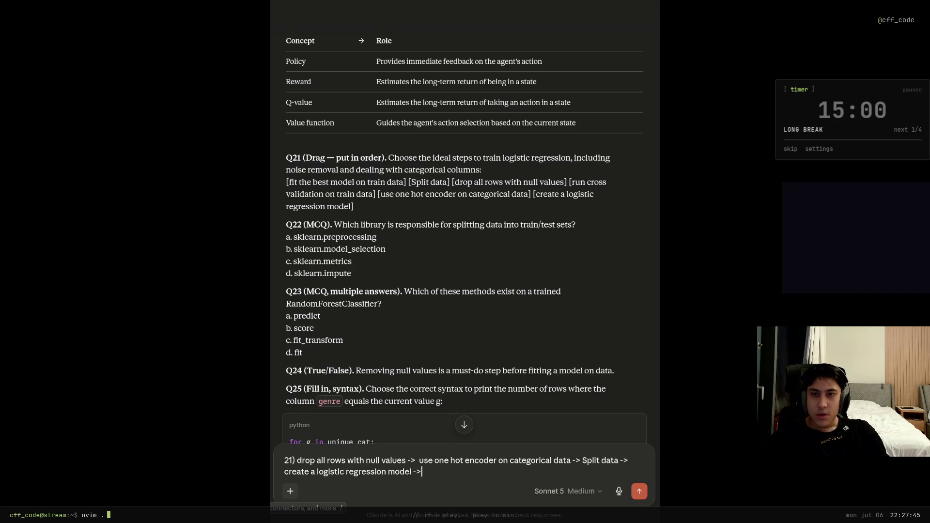
text(fit the )
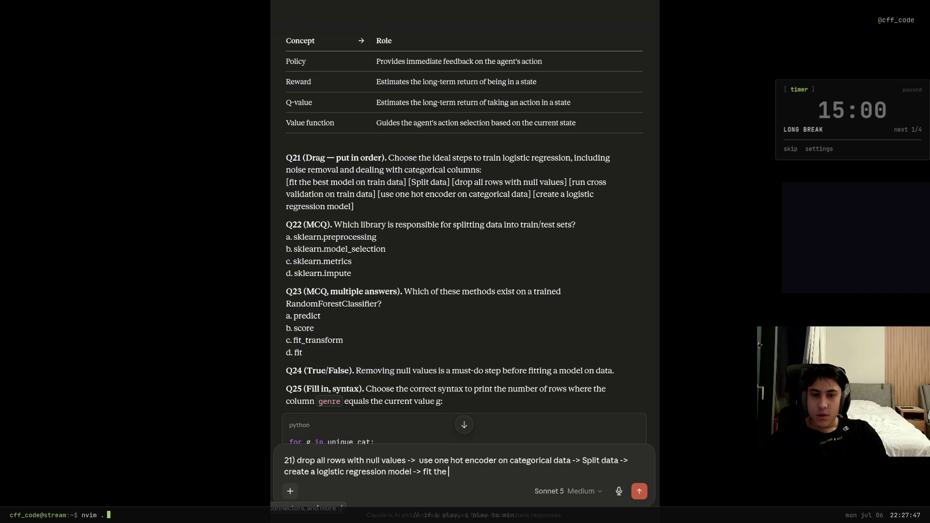
text(best model)
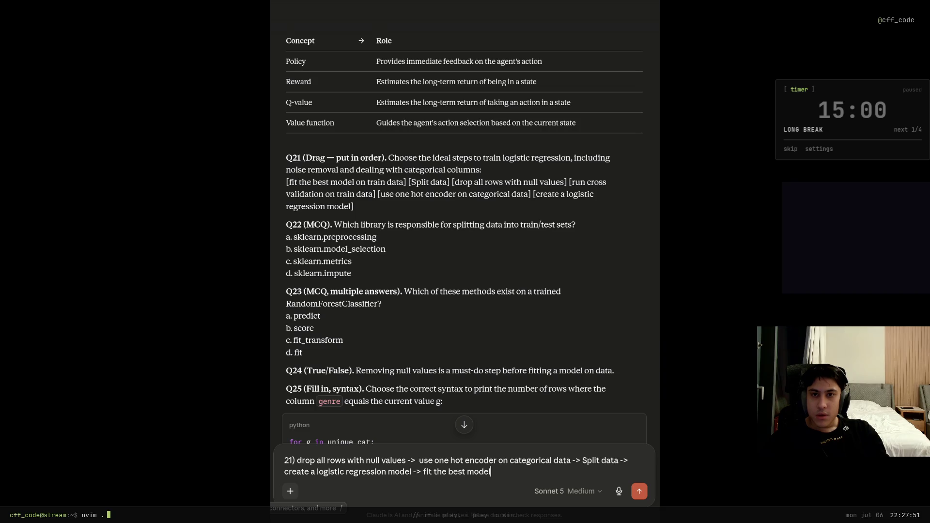
text( on train data)
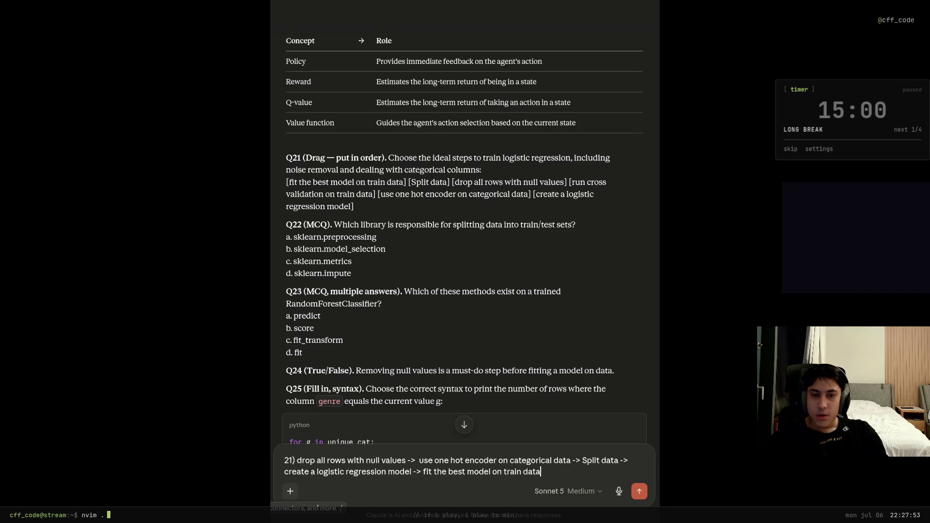
text( -> run )
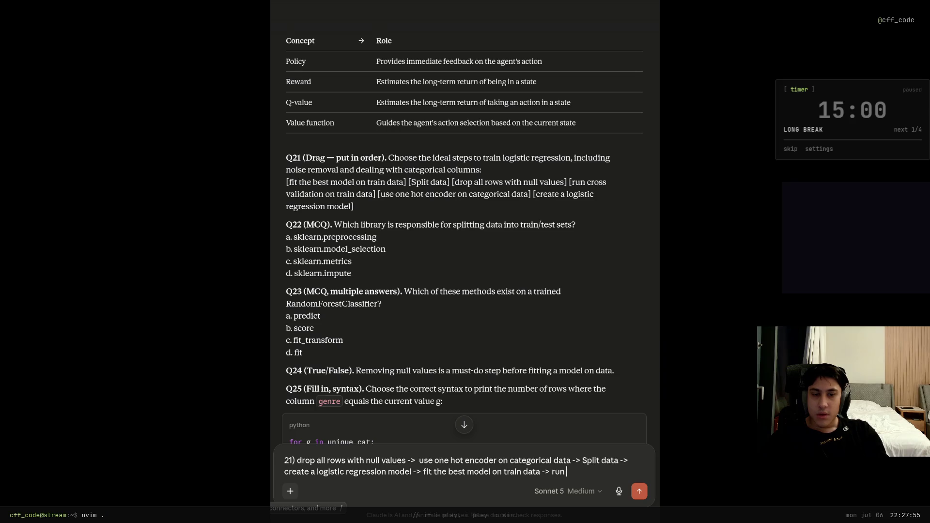
text(cross validation )
text(on train data)
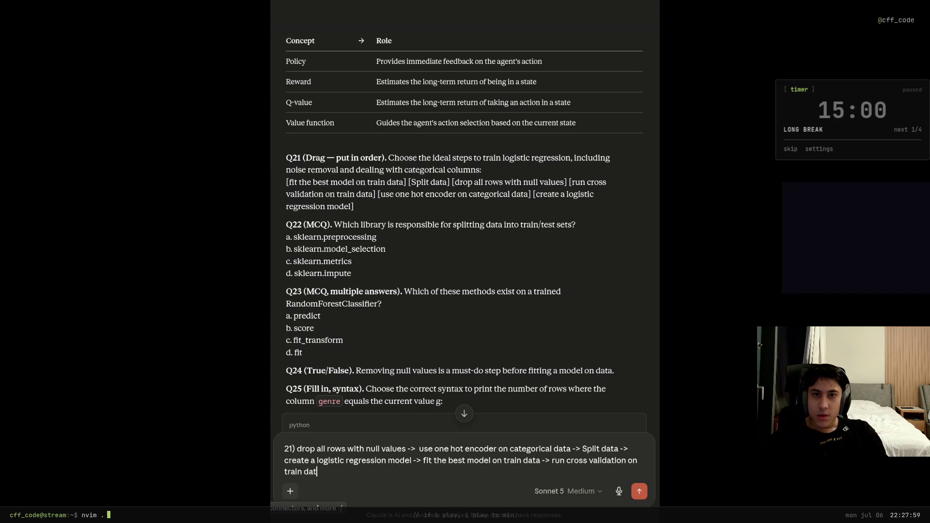
key(Return)
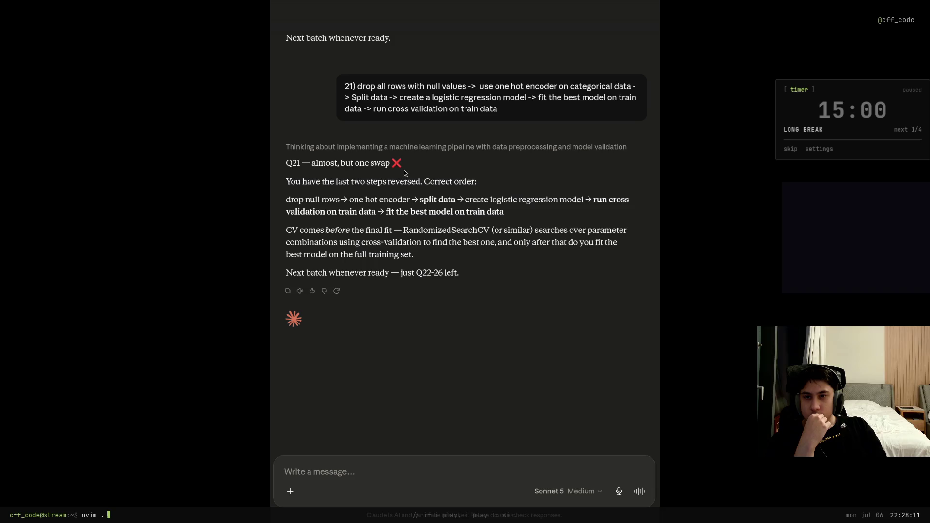
Review Claude's Q21 correction: cross validation should precede fitting the best model.
drag(312, 163, 392, 164)
click(481, 186)
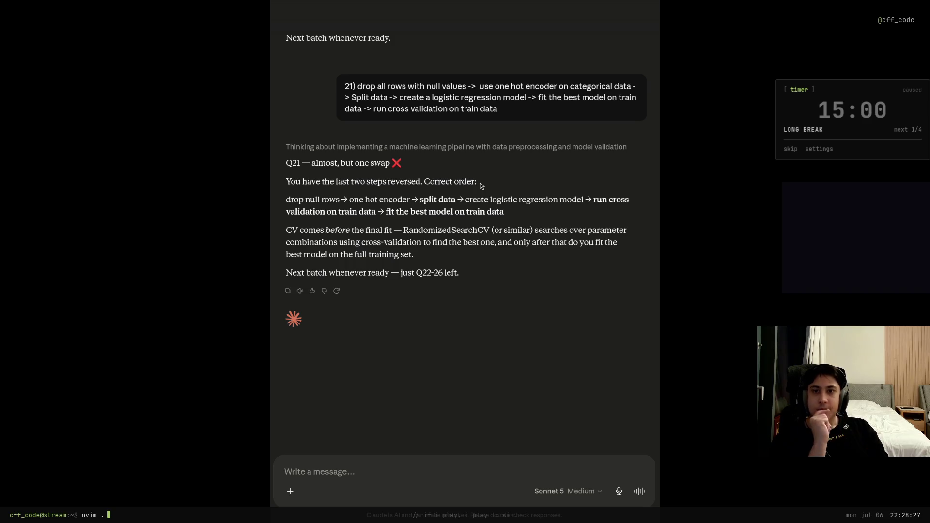
drag(315, 198, 404, 200)
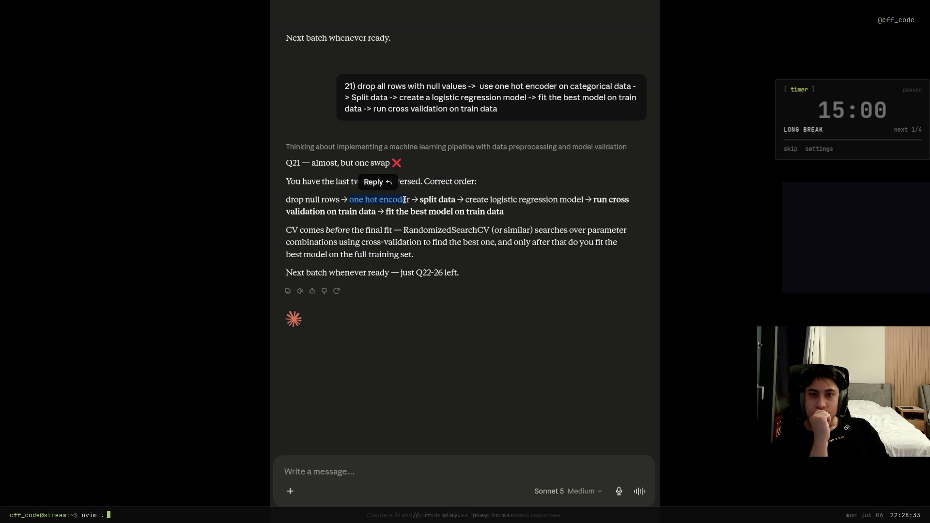
drag(420, 199, 559, 200)
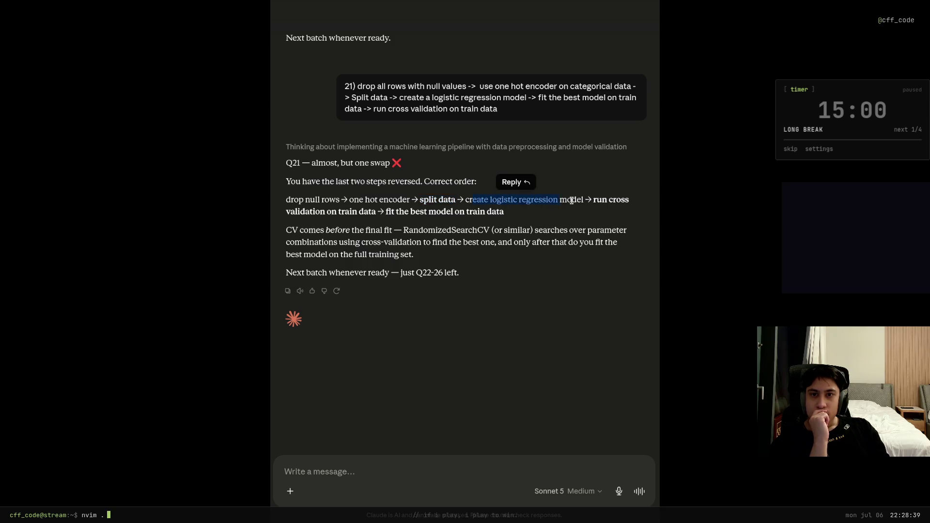
click(600, 197)
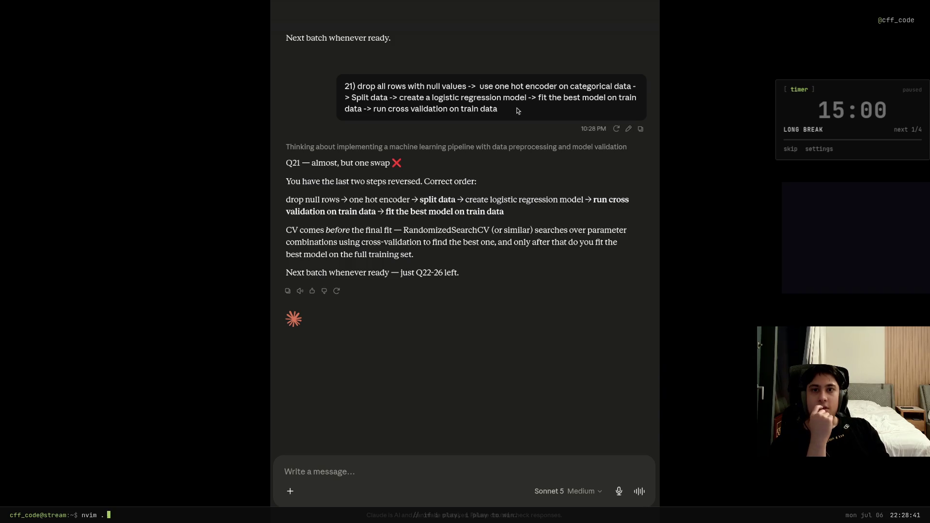
drag(497, 109, 370, 112)
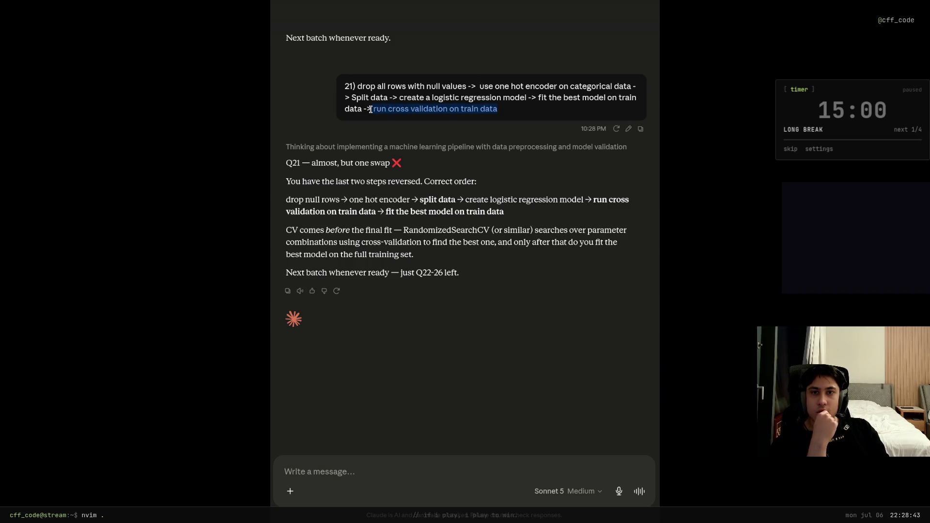
click(532, 114)
drag(584, 112, 597, 106)
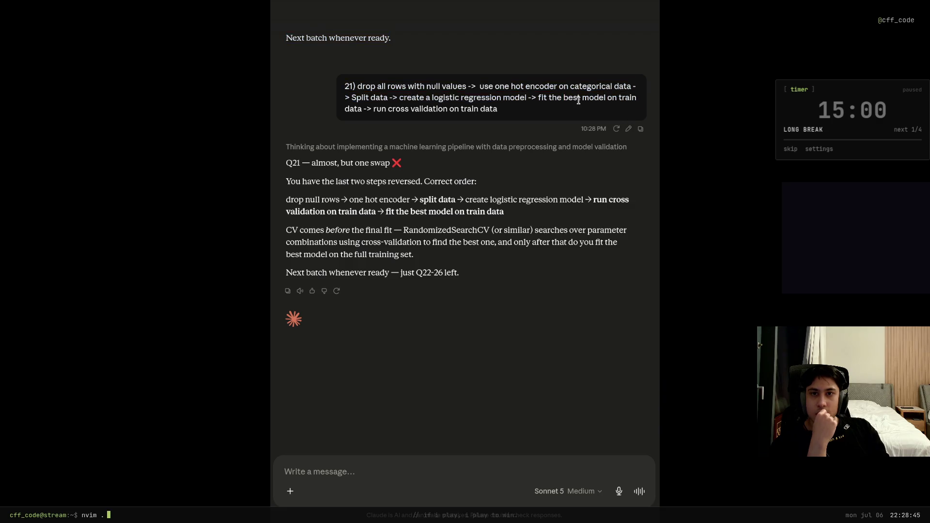
click(574, 101)
double_click(488, 109)
click(484, 111)
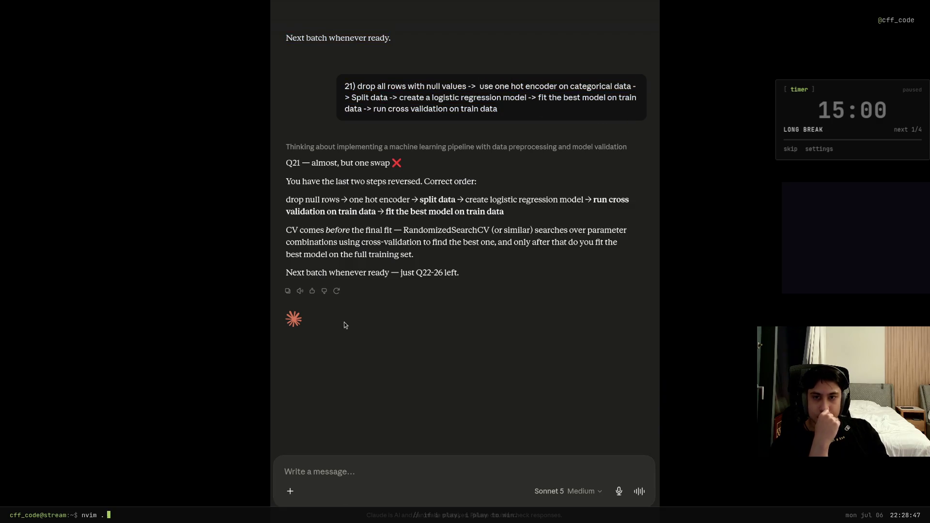
scroll(313, 254, up, 20)
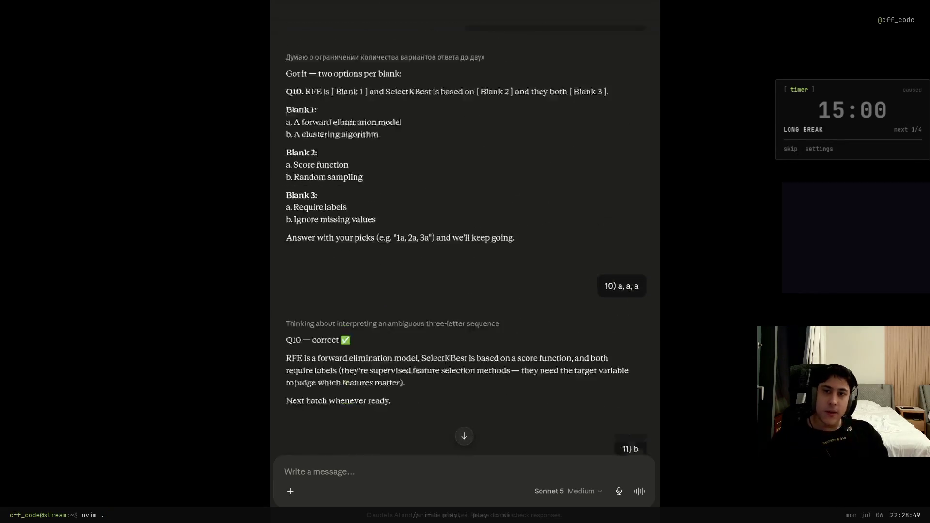
Answer Q22 with option a.
scroll(464, 243, up, 20)
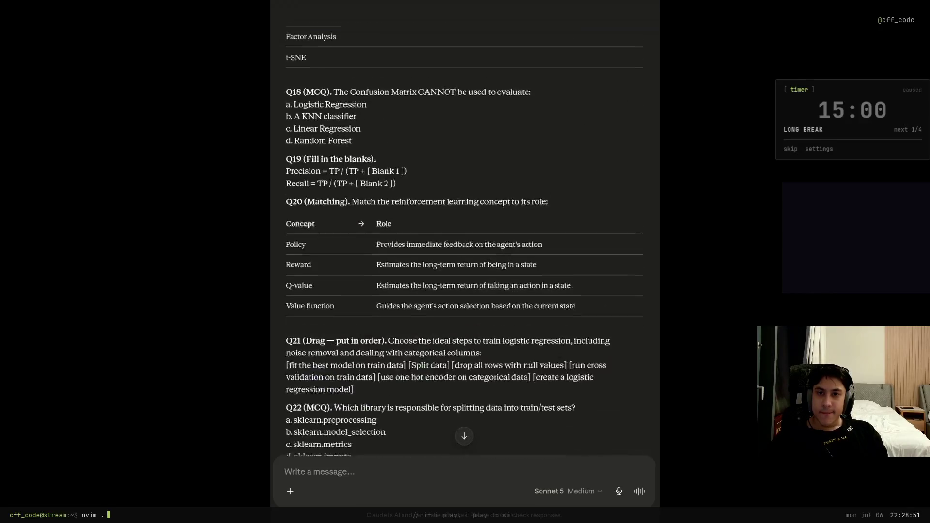
scroll(464, 243, down, 10)
scroll(464, 242, up, 4)
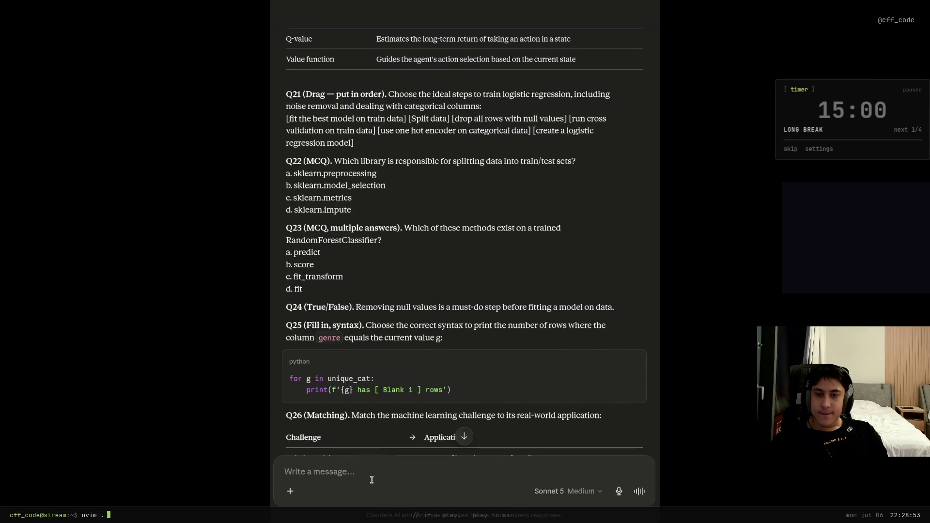
text(22))
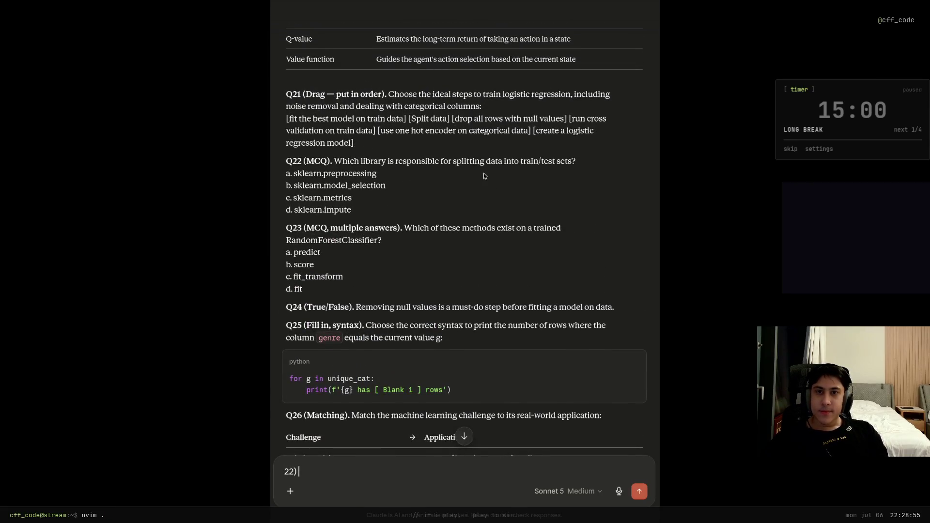
drag(378, 161, 520, 162)
click(580, 161)
drag(585, 164, 294, 173)
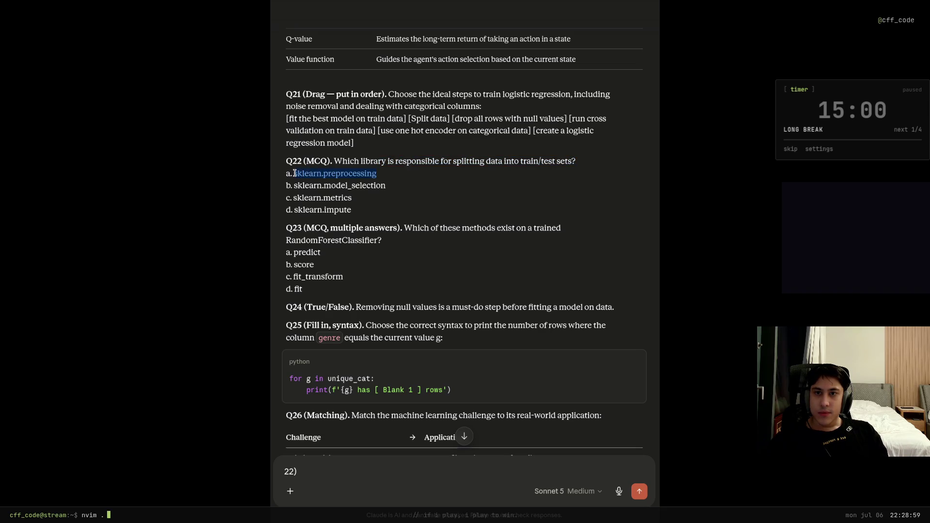
click(349, 474)
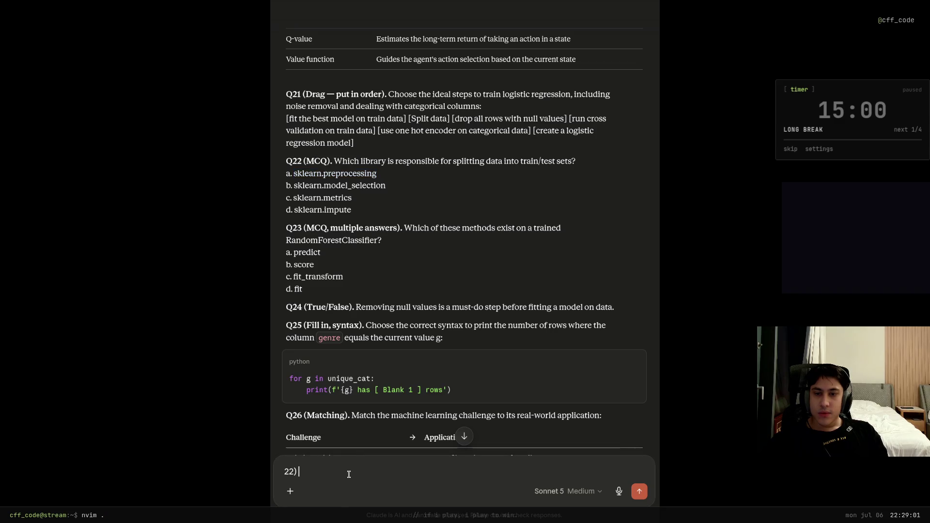
text(a)
key(Return)
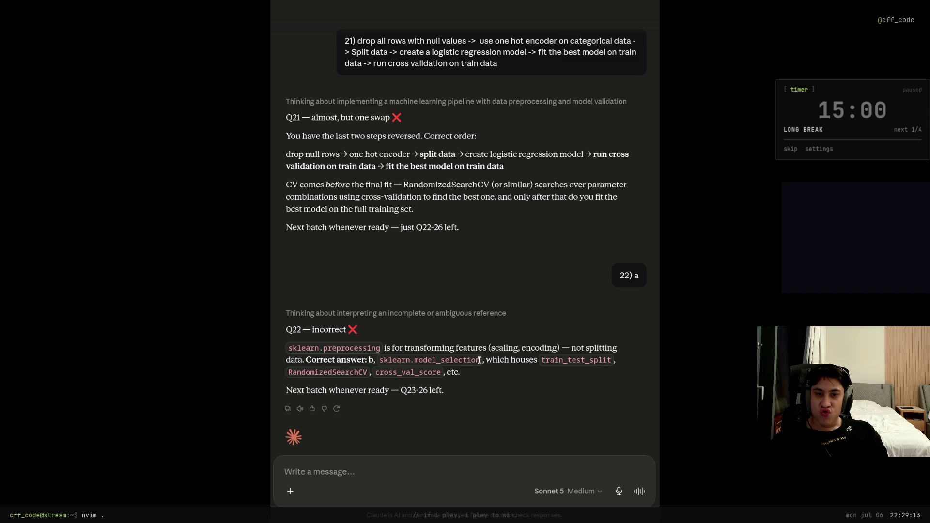
Review Claude's feedback naming sklearn.model_selection (b) as the correct answer.
drag(479, 360, 384, 361)
scroll(468, 358, up, 15)
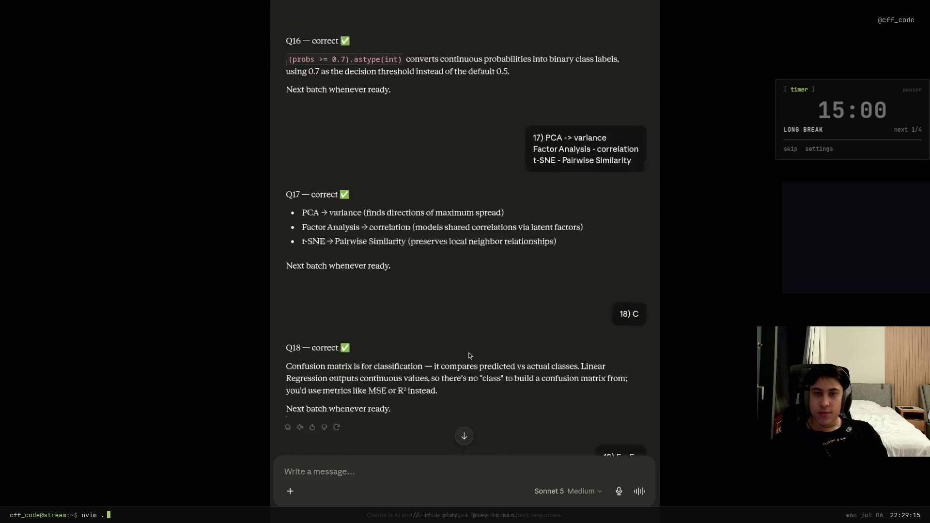
scroll(469, 356, up, 20)
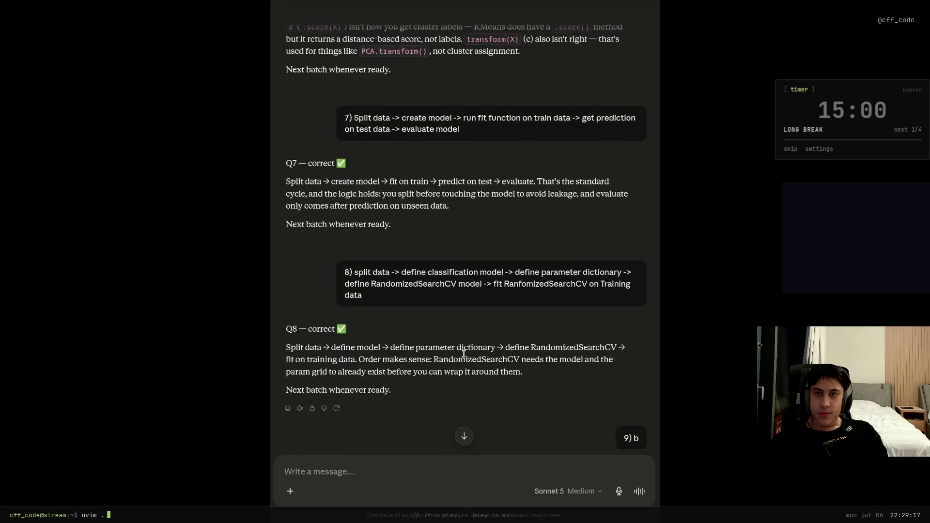
scroll(478, 359, up, 20)
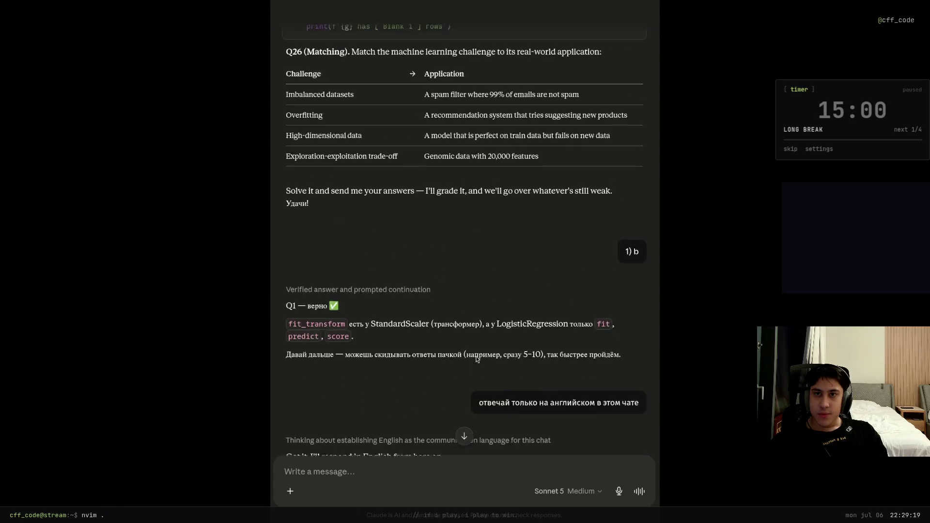
scroll(475, 359, down, 3)
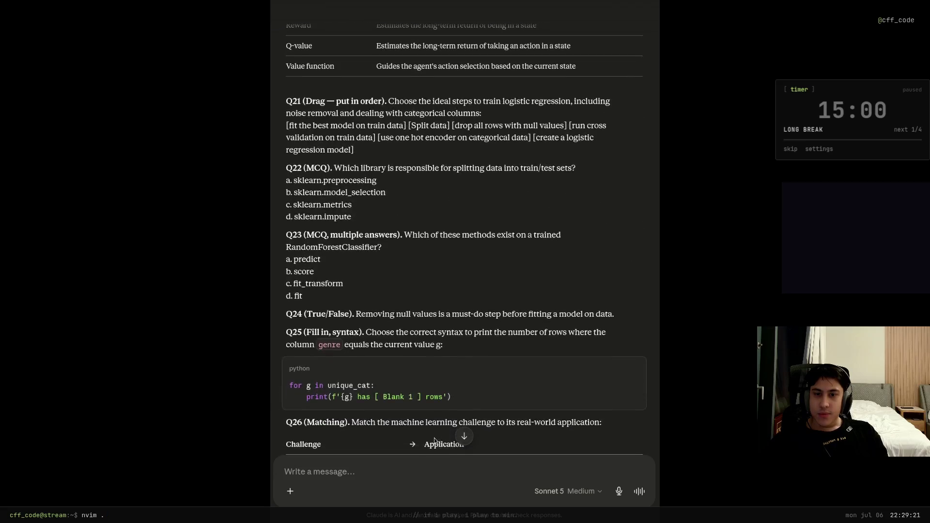
Answer Q23 with 'b, d'.
click(390, 484)
text(23))
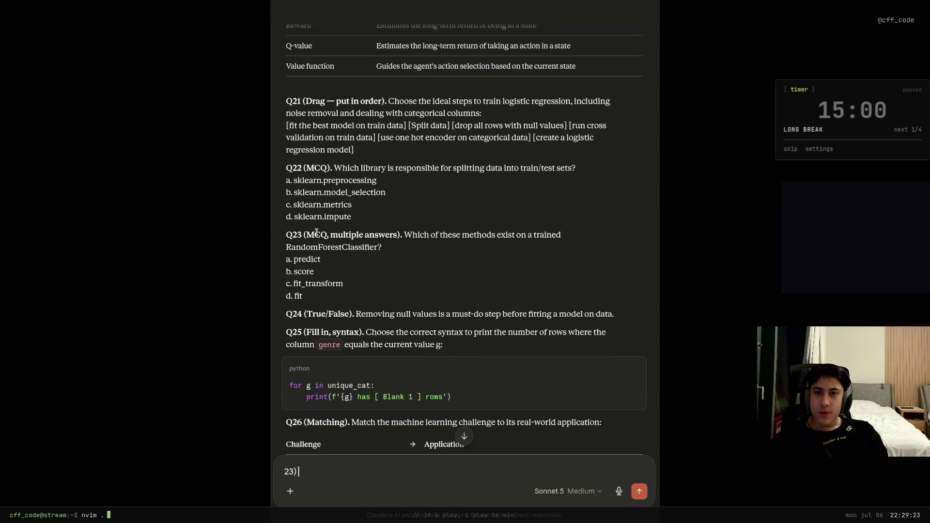
drag(285, 235, 406, 248)
click(452, 239)
mouse_move(479, 238)
mouse_down()
mouse_move(562, 238)
mouse_move(480, 237)
mouse_up()
mouse_move(383, 247)
mouse_down()
mouse_move(334, 247)
mouse_move(429, 236)
mouse_up()
click(426, 237)
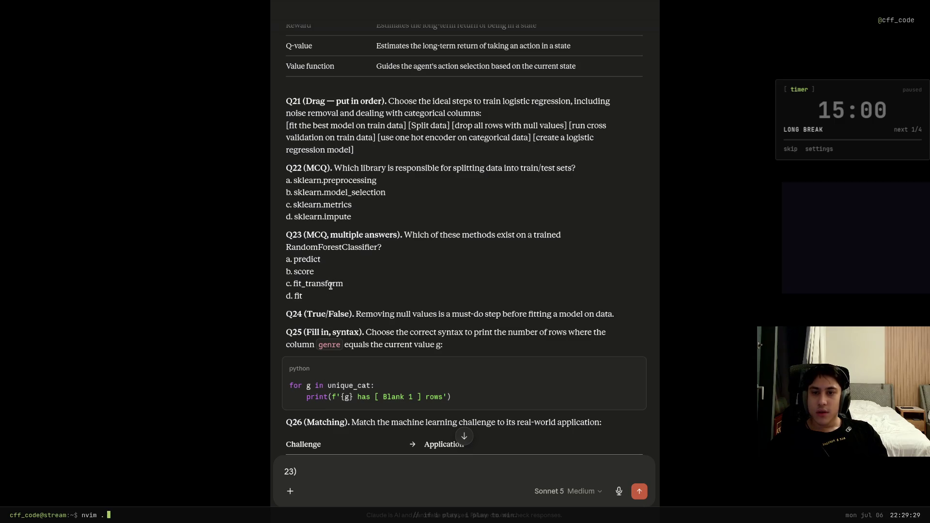
click(328, 474)
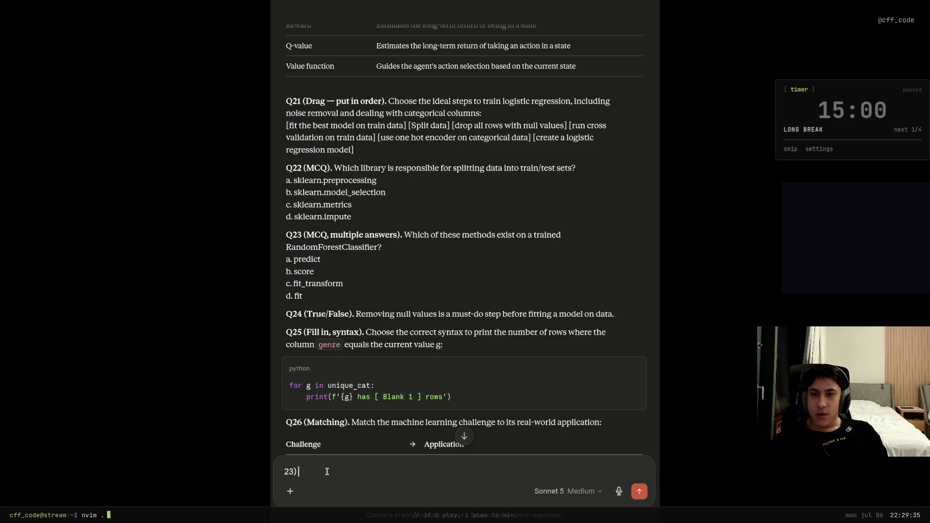
text(b, d)
key(Return)
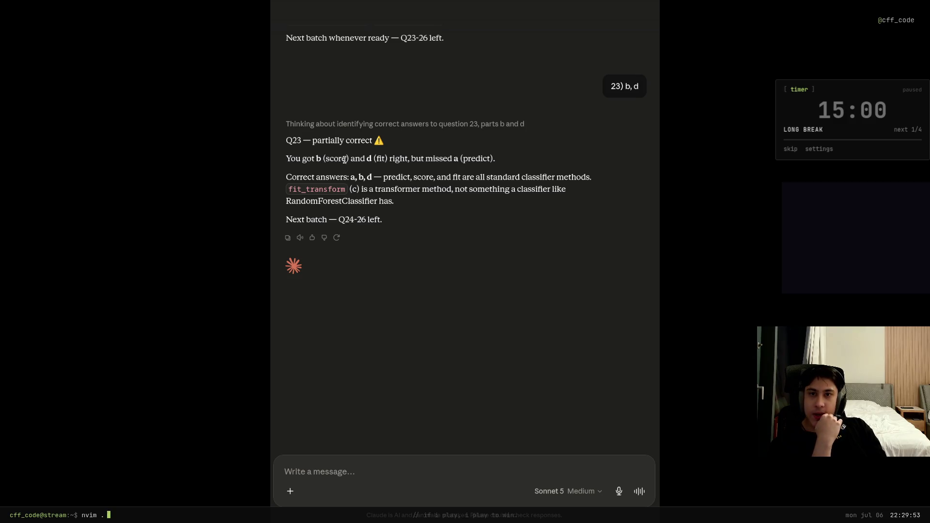
Answer Q24 with T (True).
drag(459, 159, 513, 166)
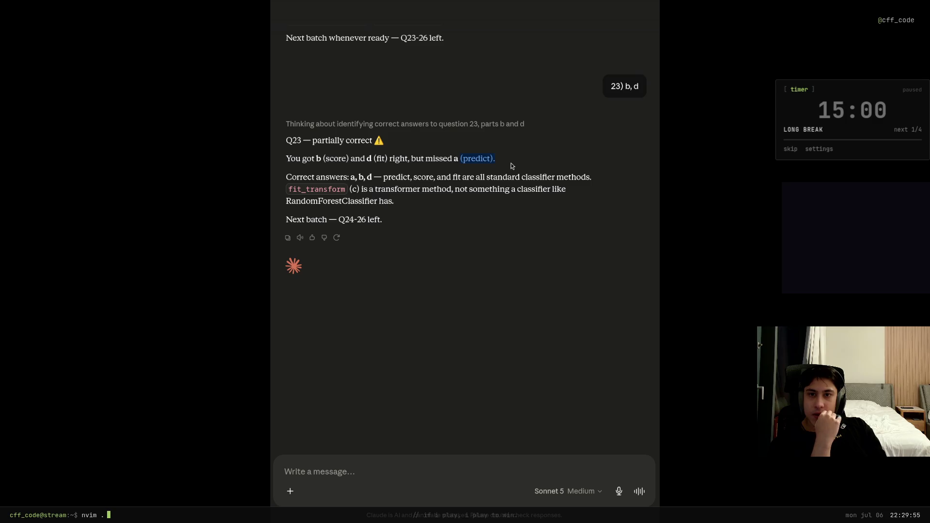
click(461, 164)
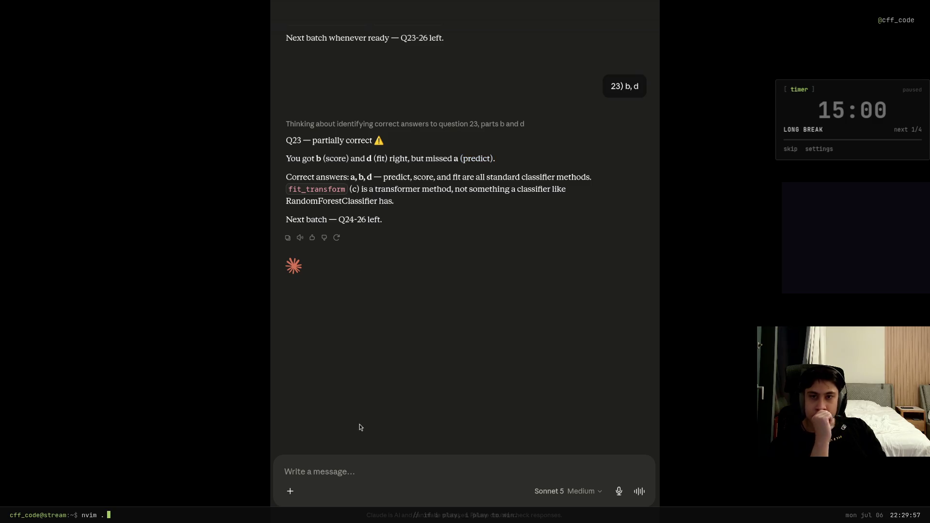
click(328, 472)
text(24))
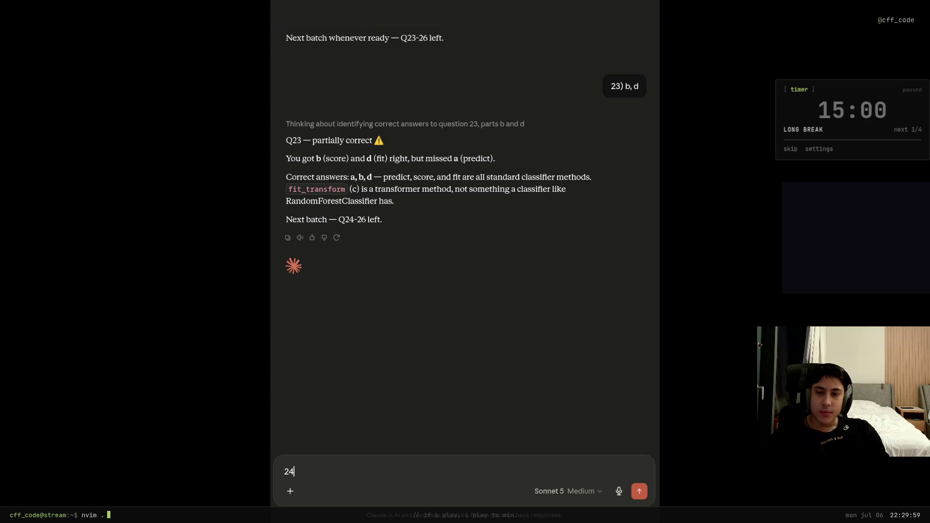
scroll(466, 260, up, 9)
scroll(466, 260, down, 9)
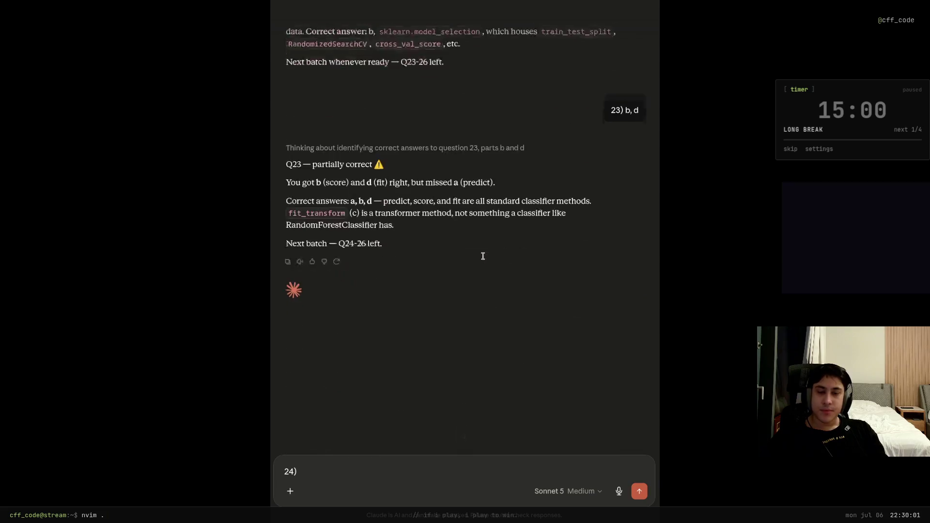
scroll(482, 255, up, 10)
scroll(484, 258, up, 20)
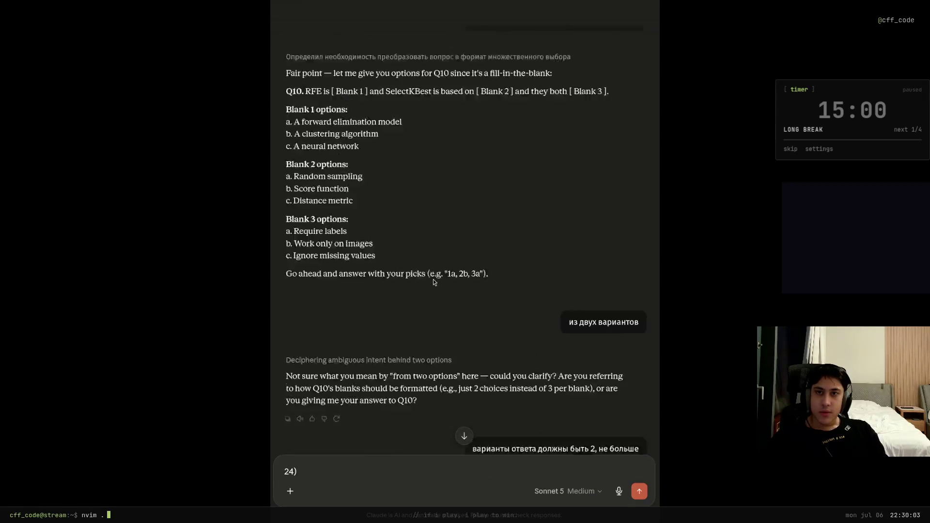
scroll(420, 285, up, 20)
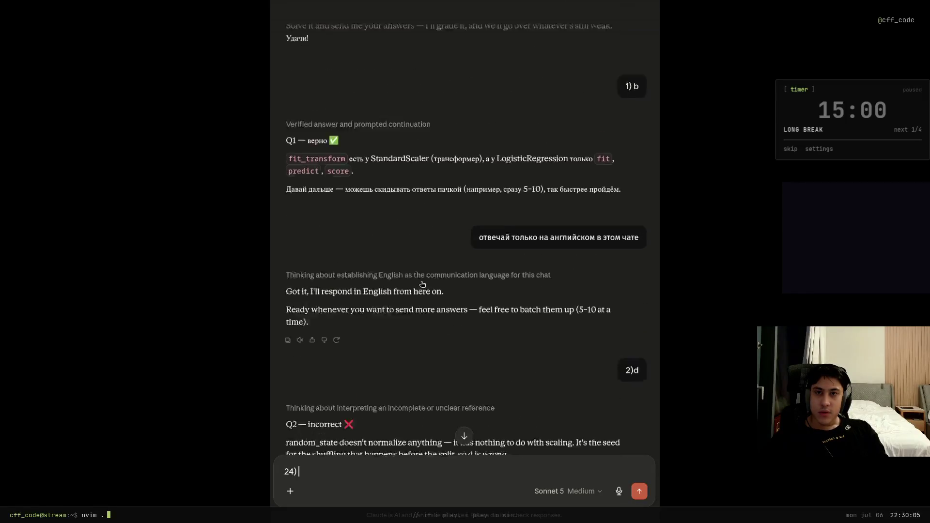
scroll(420, 282, down, 2)
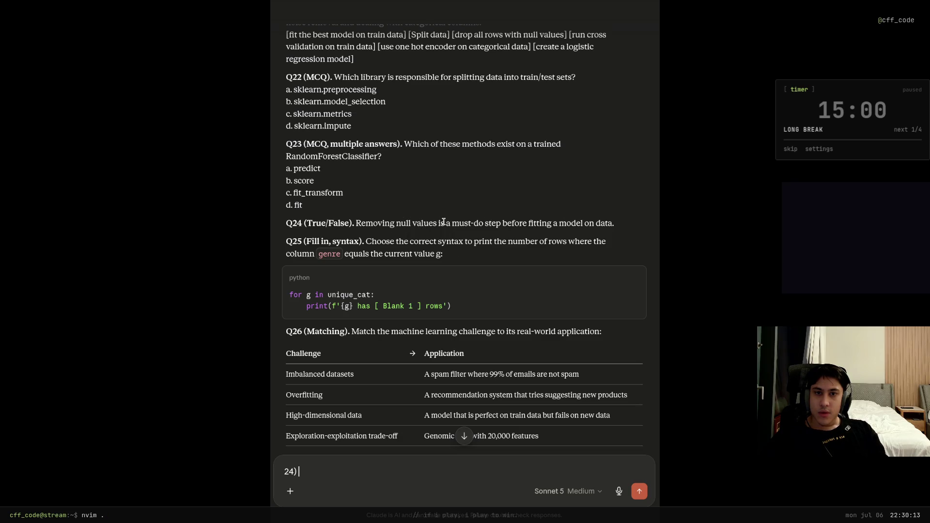
text(True)
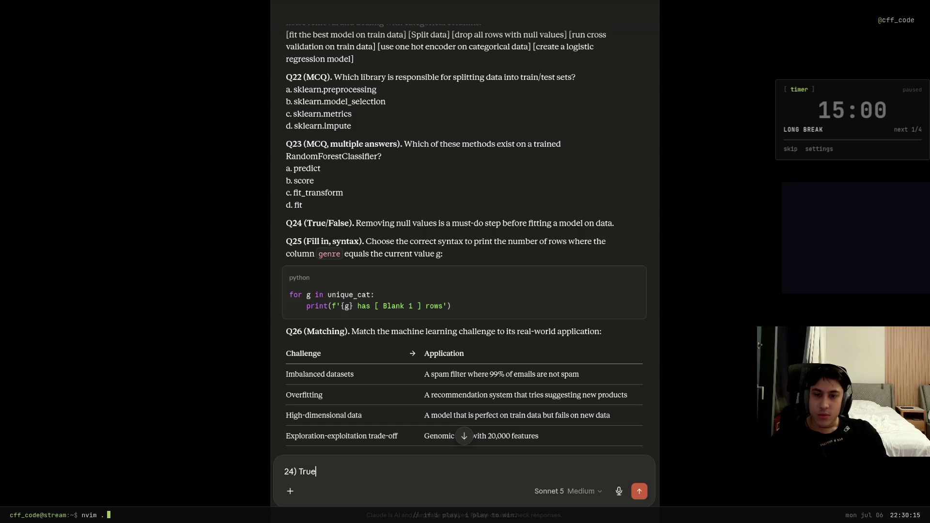
key(Return)
Start a 25) answer draft and reread the Q25 fill-in syntax question.
text(2)
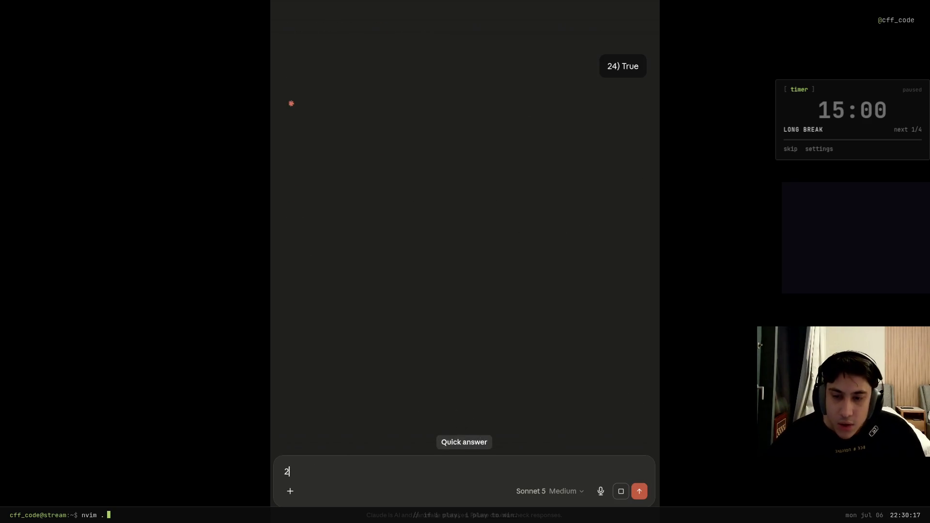
text(5))
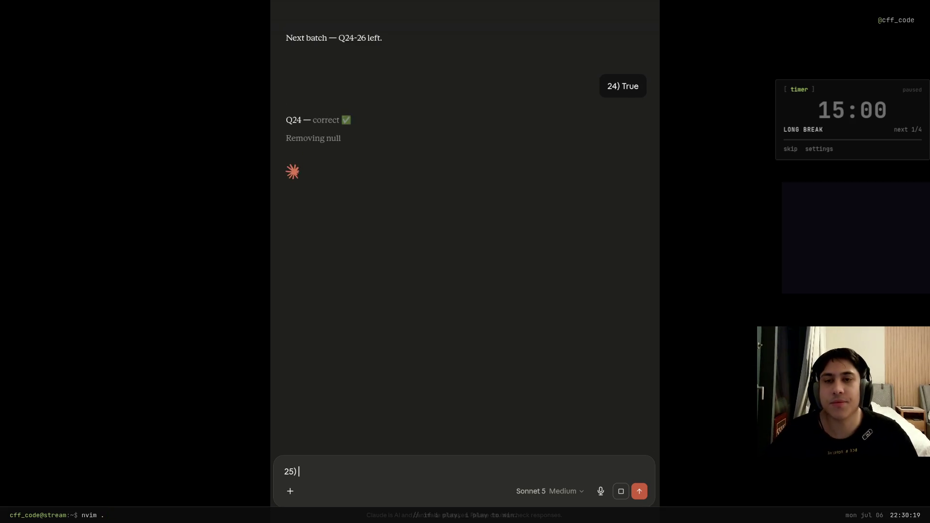
scroll(314, 145, up, 20)
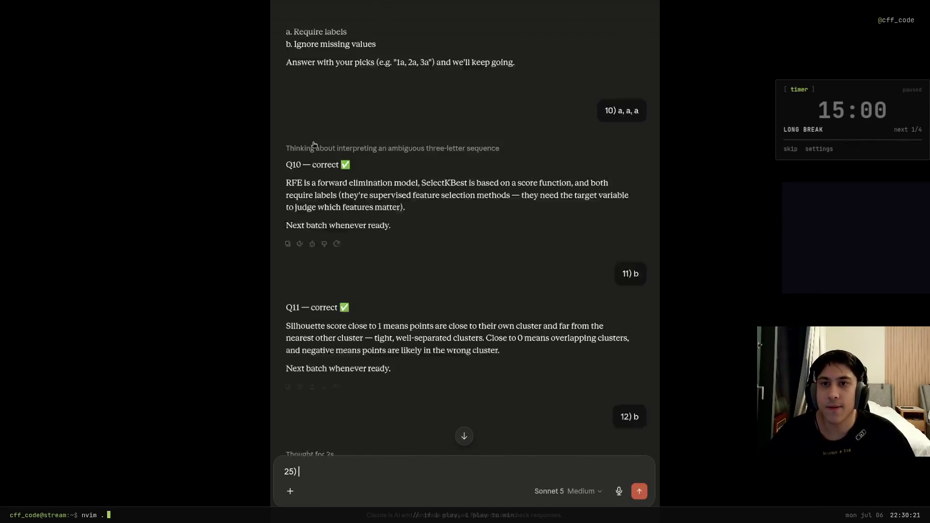
scroll(314, 144, up, 20)
scroll(319, 150, down, 10)
scroll(325, 155, up, 10)
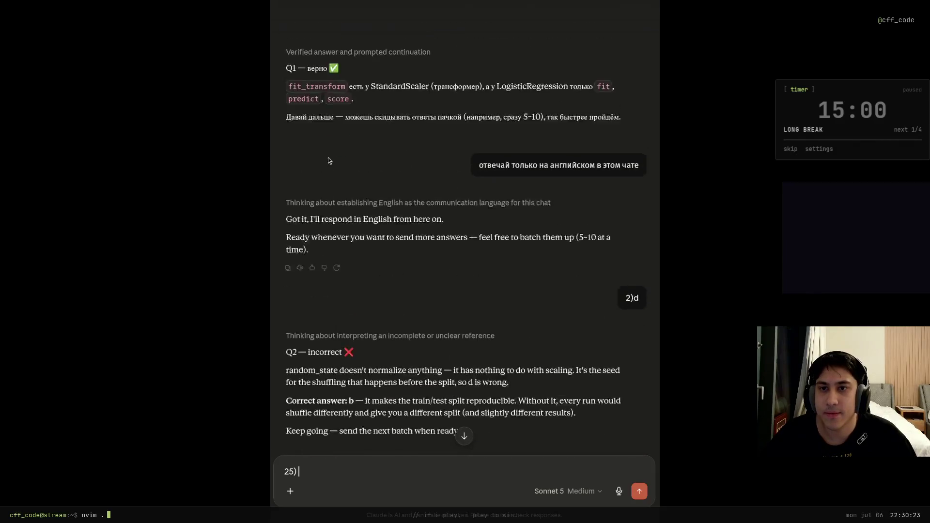
scroll(335, 165, up, 12)
scroll(345, 172, down, 2)
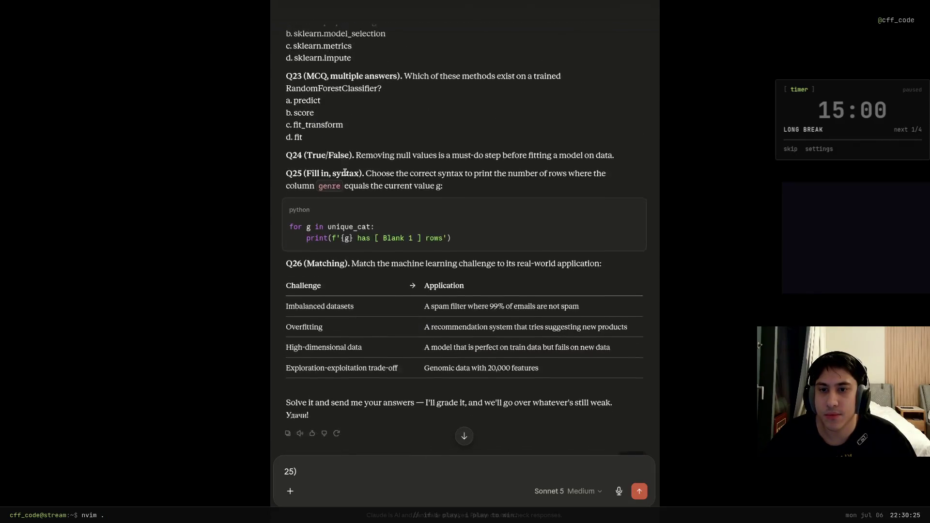
scroll(334, 179, down, 1)
drag(306, 164, 359, 165)
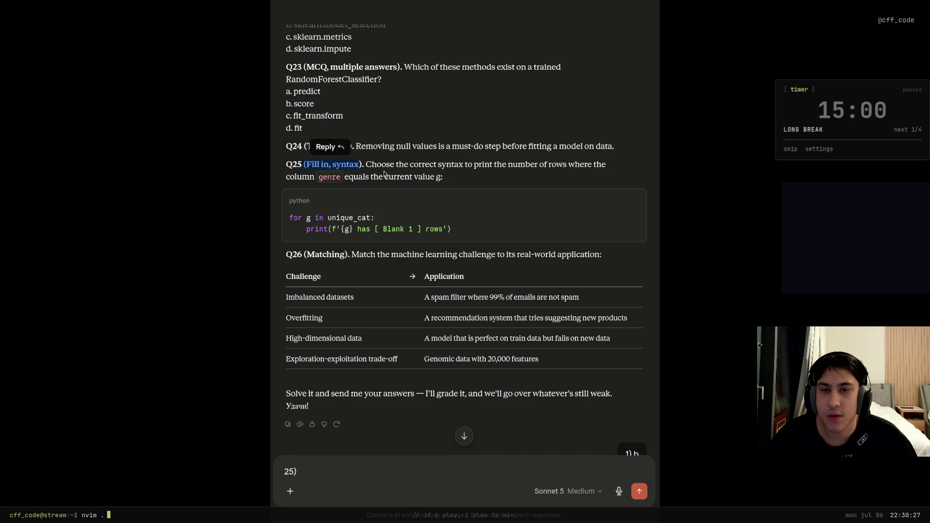
click(396, 177)
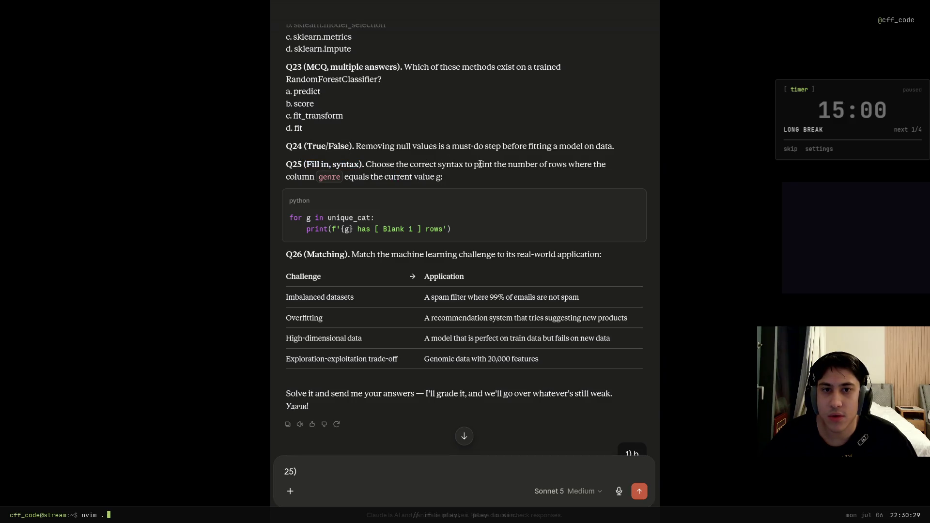
double_click(329, 178)
drag(443, 178, 305, 177)
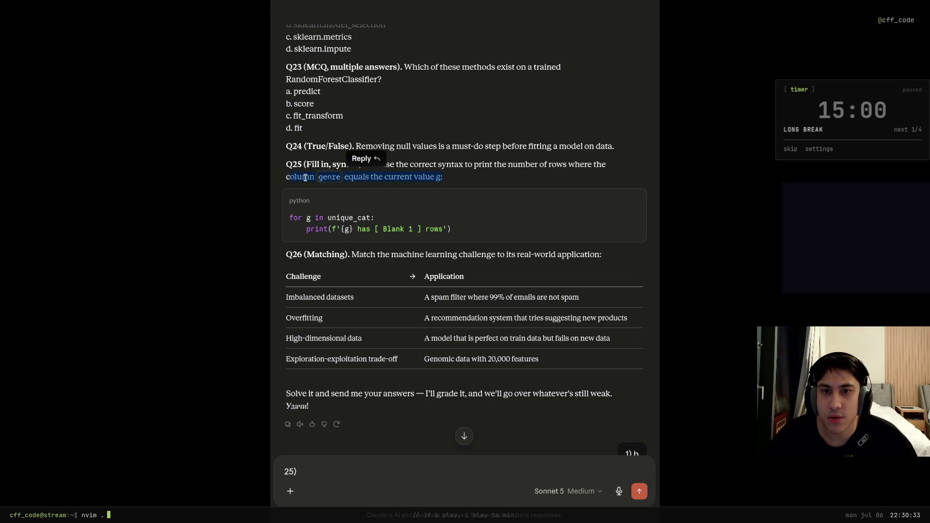
click(460, 214)
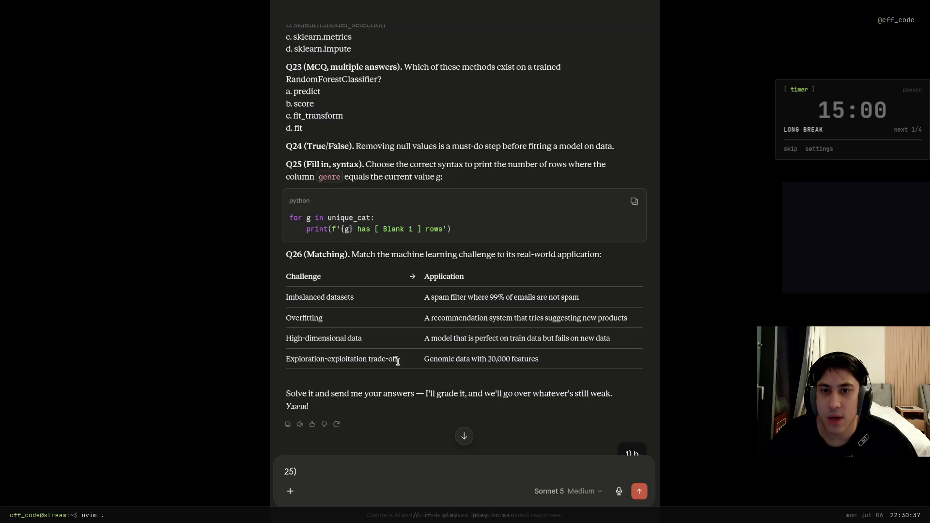
Ask Claude for Q25 answer options: 'для 25 дай варианты ответа'.
click(366, 461)
key(BackSpace)
key(BackSpace)
key(BackSpace)
text(д)
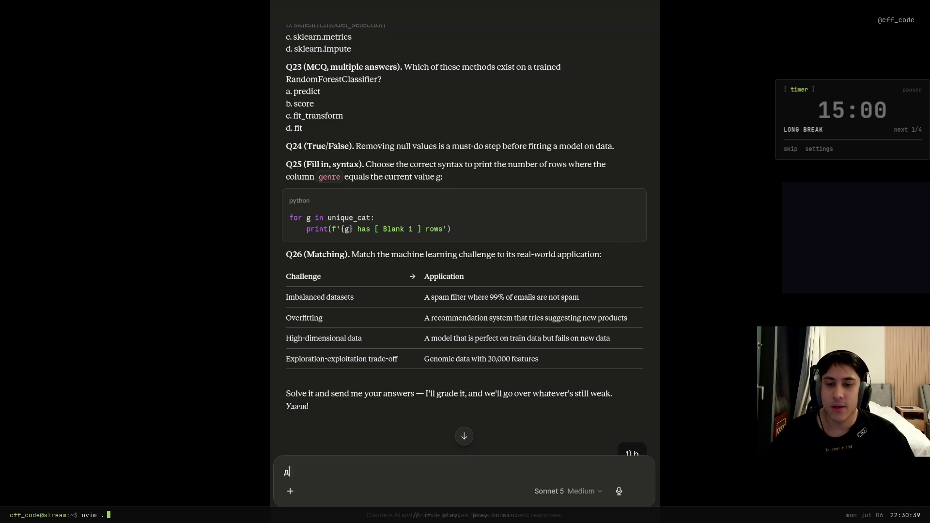
text(ля 25 дай вари)
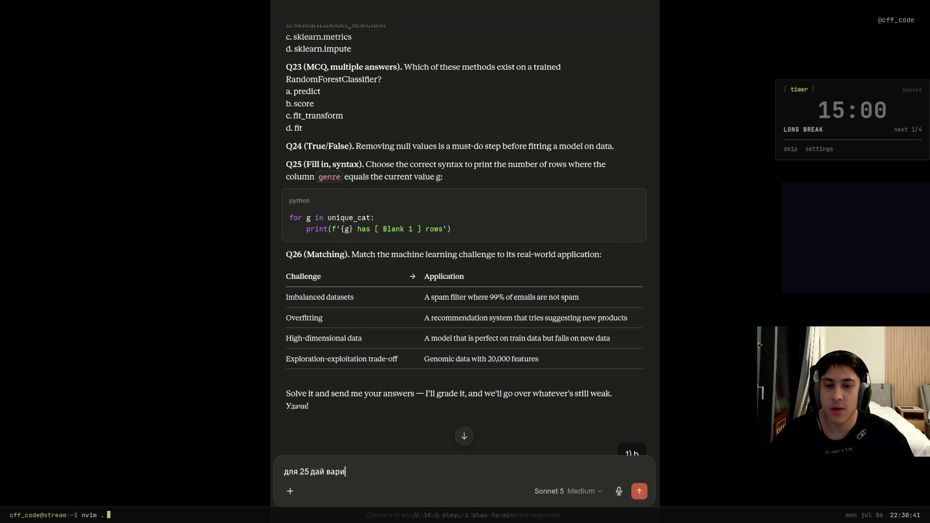
text(анты ответа)
key(Return)
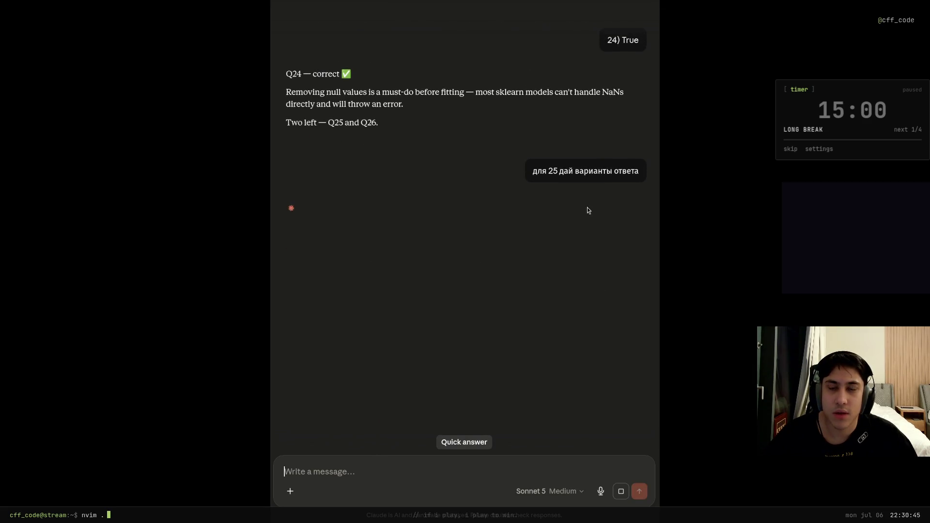
triple_click(542, 165)
click(474, 187)
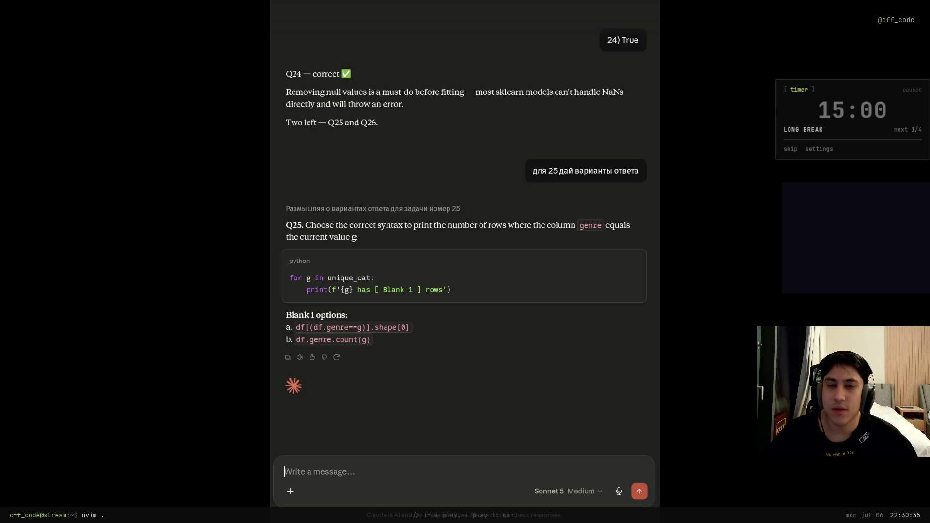
Answer Q25 with option a.
text(25) )
text(a)
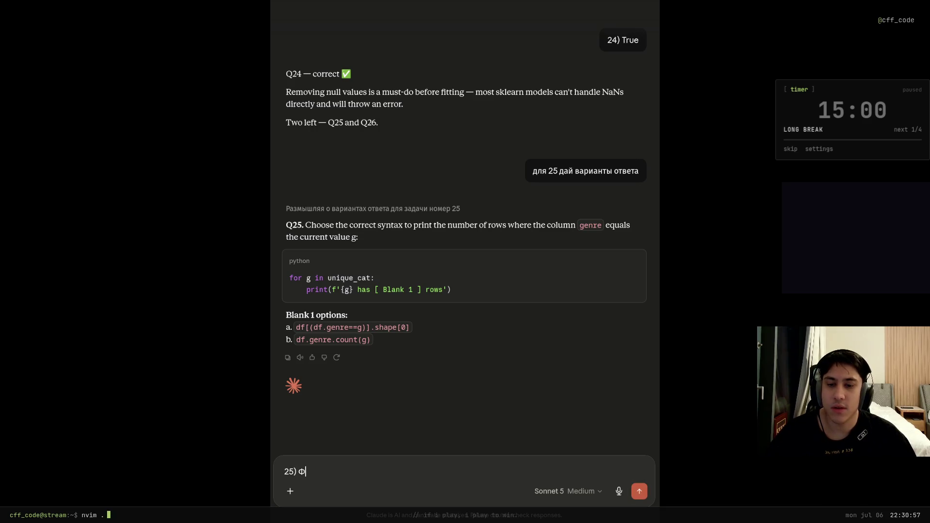
key(Return)
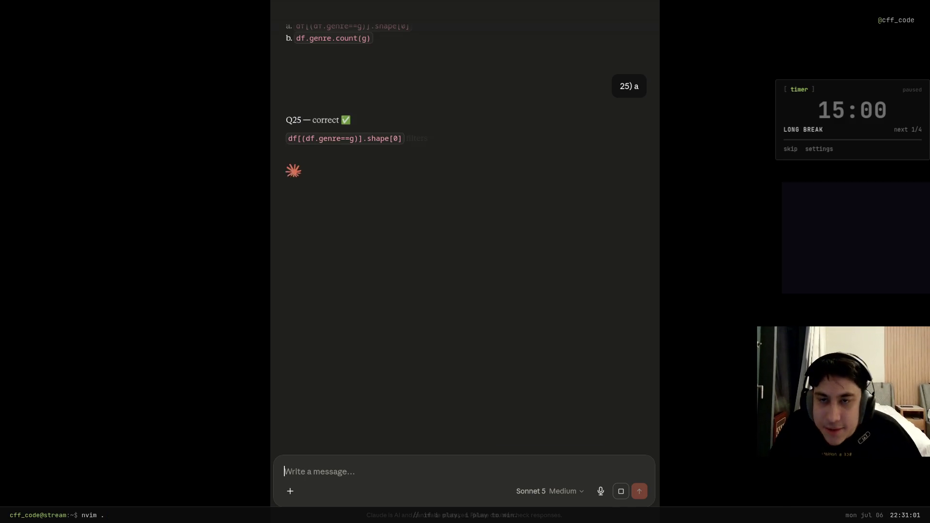
scroll(358, 160, up, 15)
Start the Q26 answer with '26)' and match Imbalanced datasets -> the spam filter application.
scroll(406, 115, up, 20)
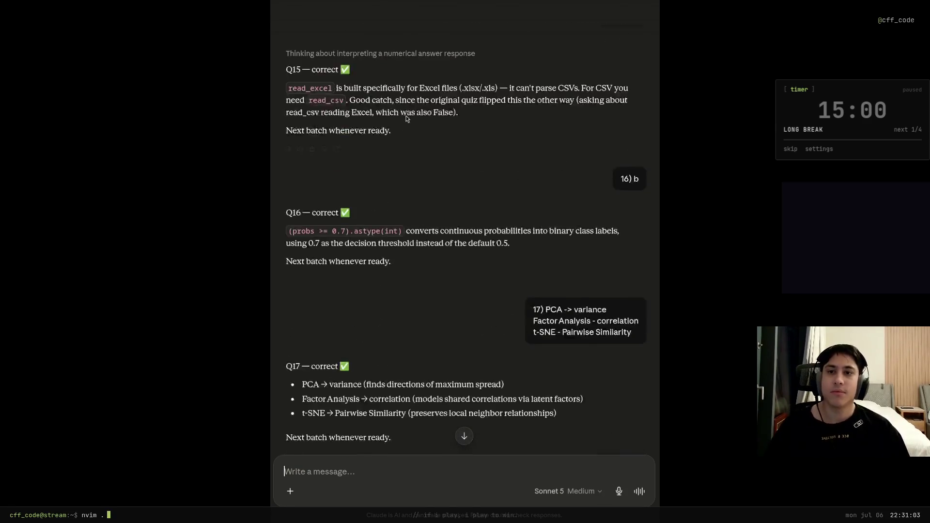
scroll(406, 145, up, 20)
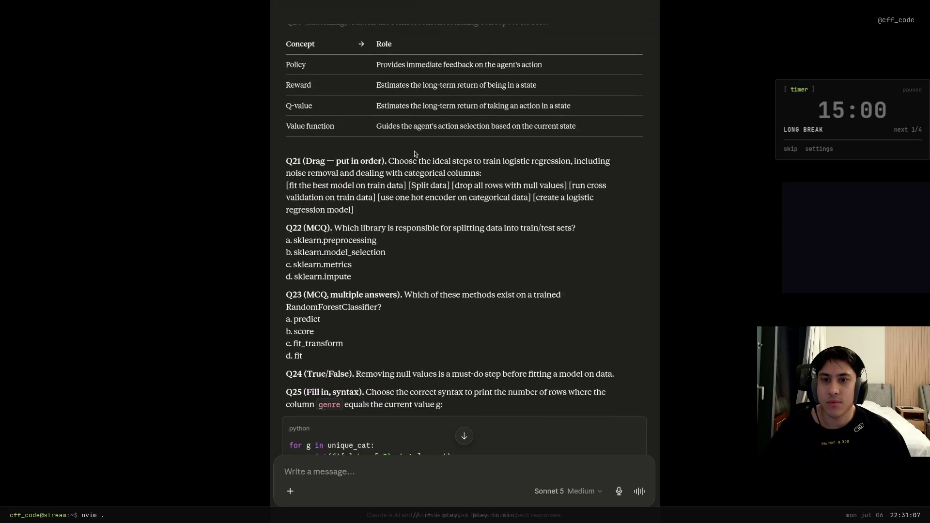
scroll(414, 150, down, 6)
text(26))
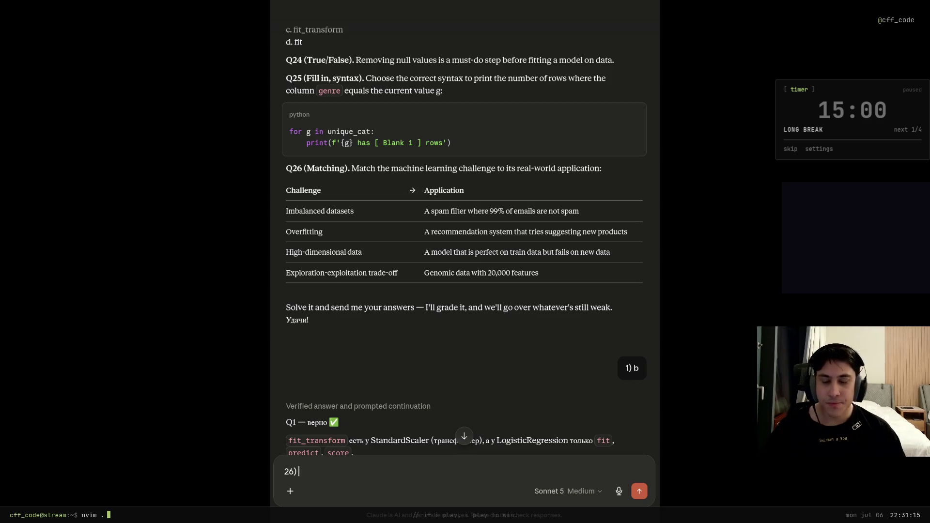
drag(356, 211, 287, 212)
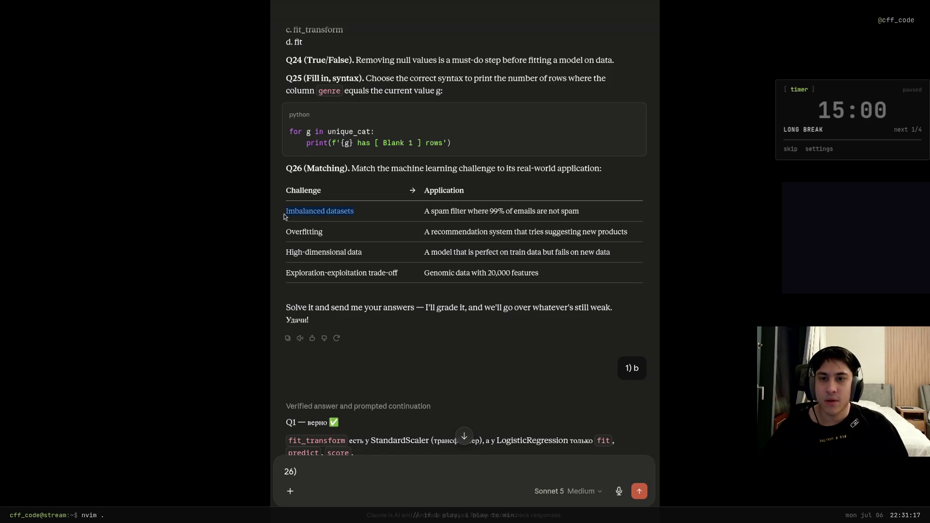
middle_click(364, 494)
text(->)
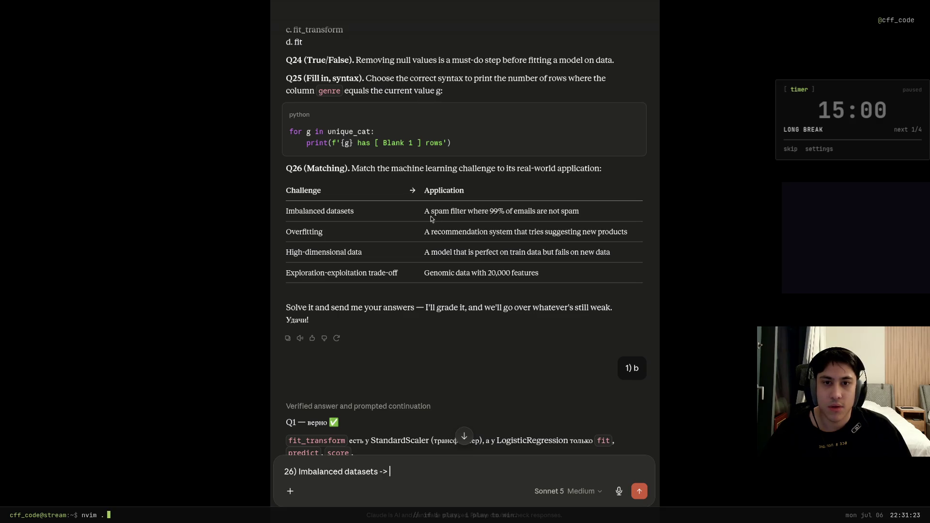
drag(429, 214, 583, 215)
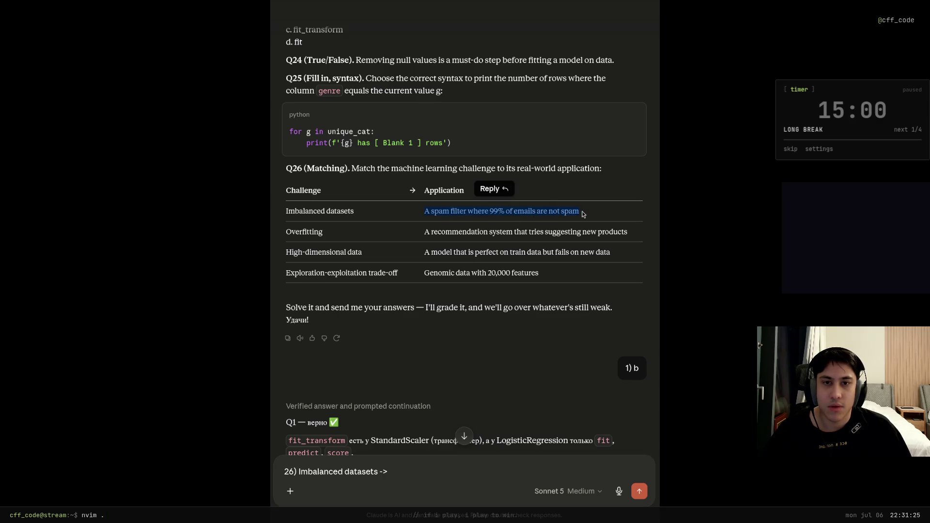
key(ctrl+c)
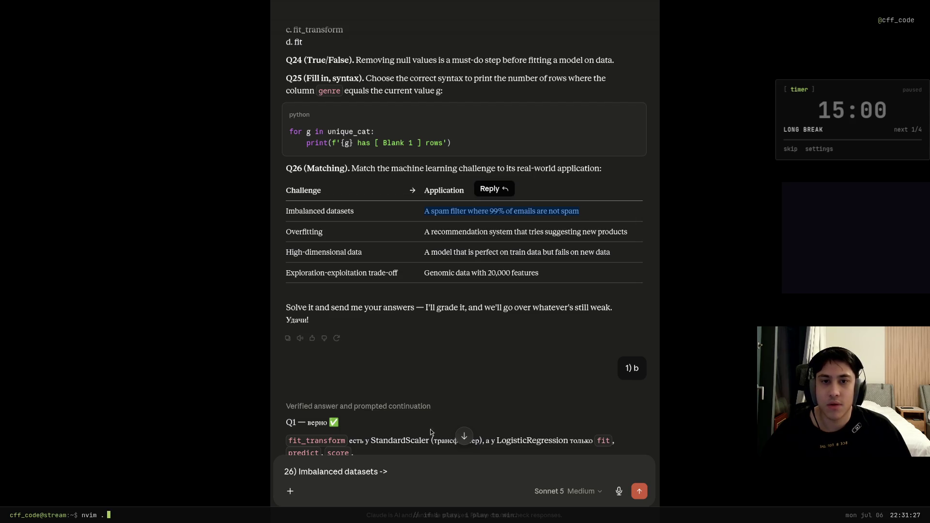
click(425, 483)
key(ctrl+v)
Add a second line matching Overfitting -> the perfect-on-training-data application.
key(shift+Return)
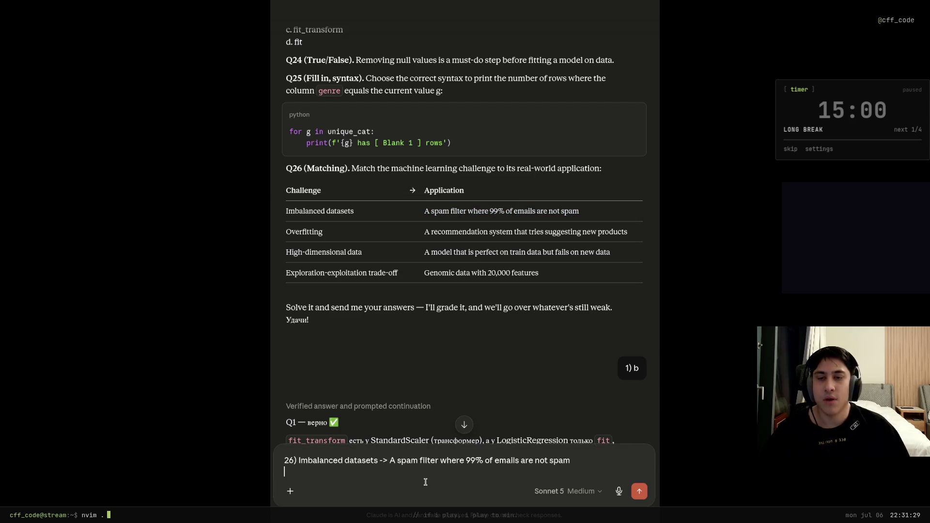
mouse_move(281, 236)
mouse_down()
mouse_move(330, 239)
mouse_move(285, 233)
mouse_up()
key(ctrl+c)
click(343, 474)
key(ctrl+v)
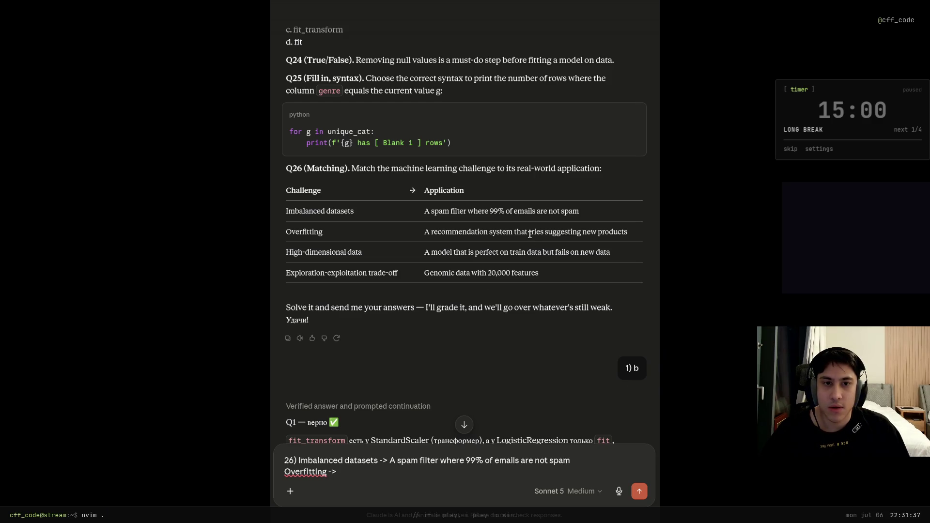
drag(420, 253, 621, 253)
click(382, 476)
key(ctrl+v)
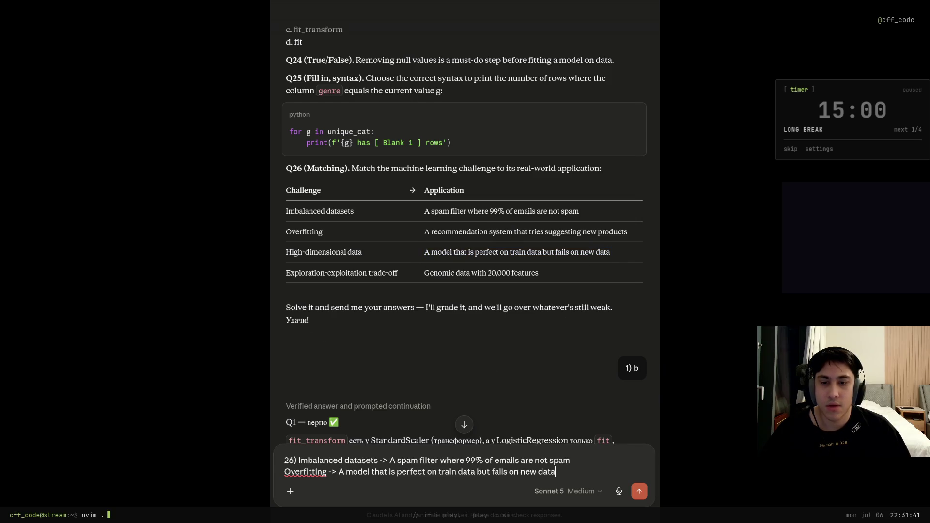
key(shift+Return)
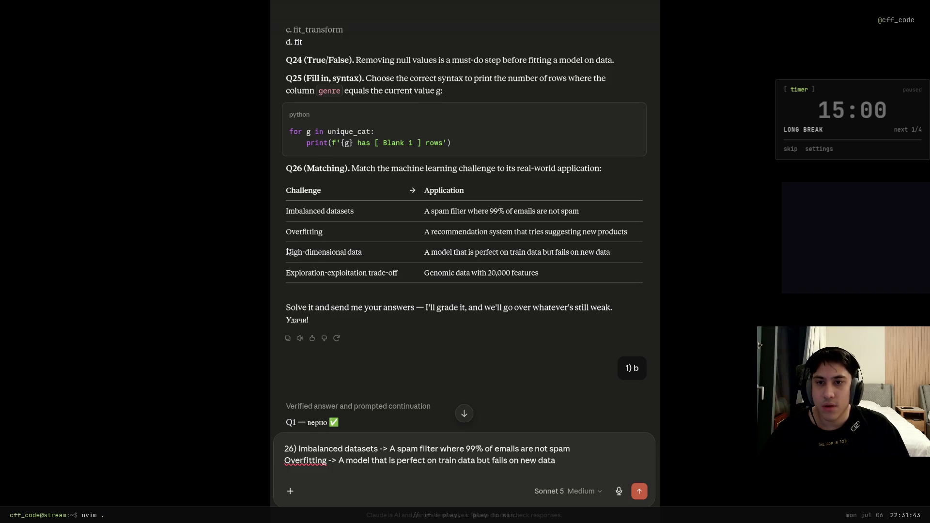
Add a third line matching High-dimensional data -> Genomic data with 20,000 features.
drag(286, 252, 363, 253)
click(281, 451)
key(ctrl+v)
text(0)
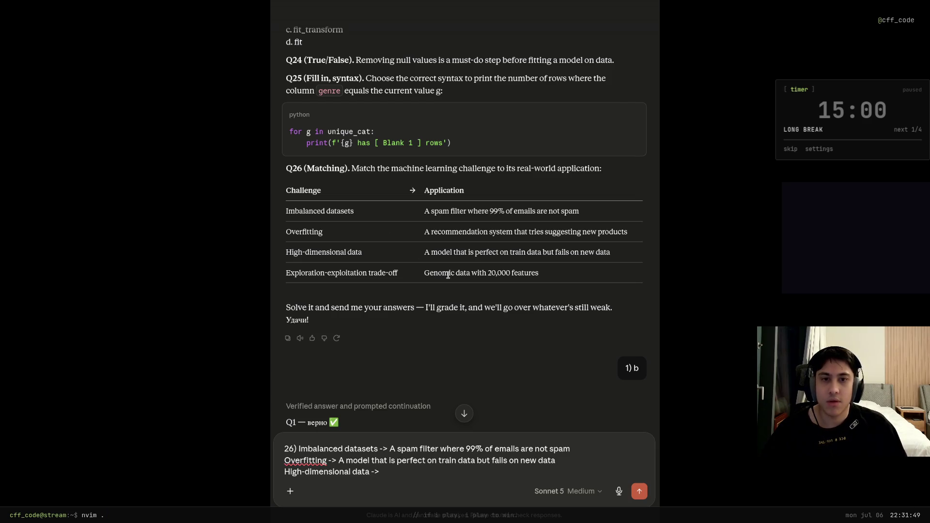
drag(424, 273, 549, 276)
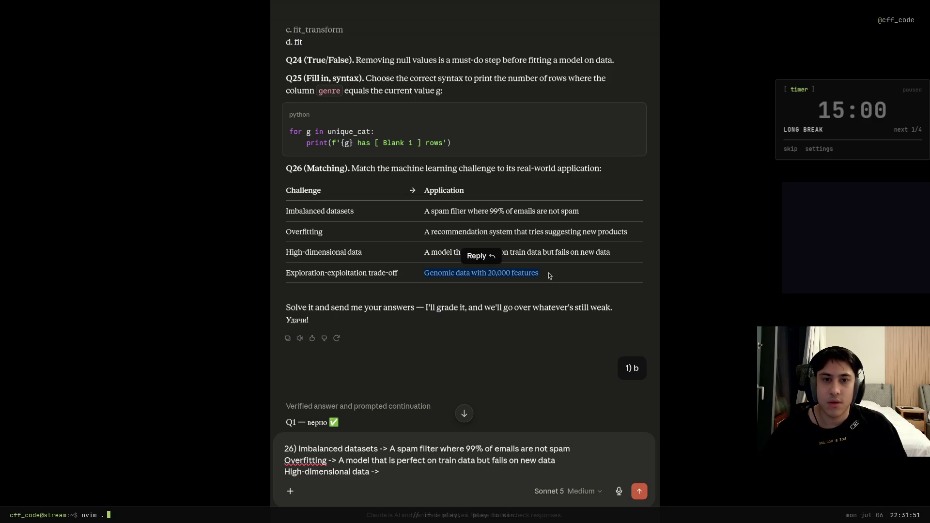
click(523, 275)
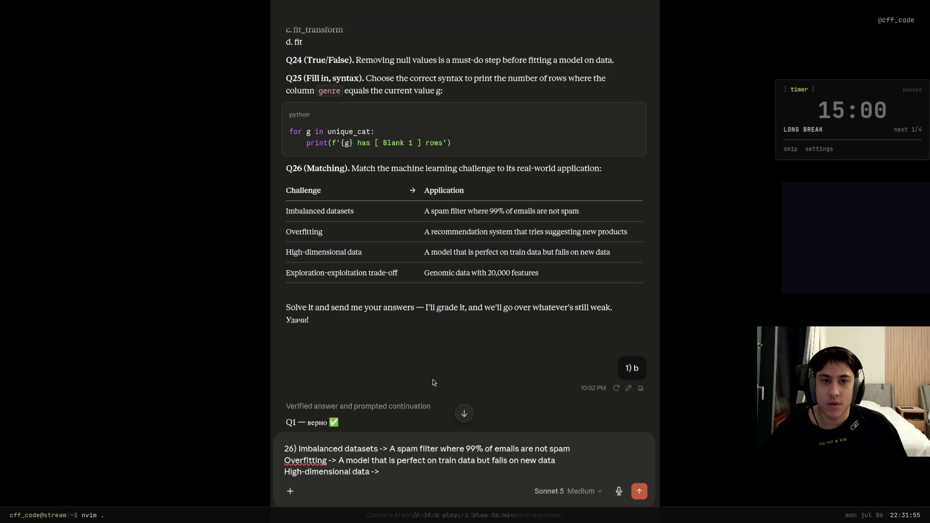
key(ctrl+v)
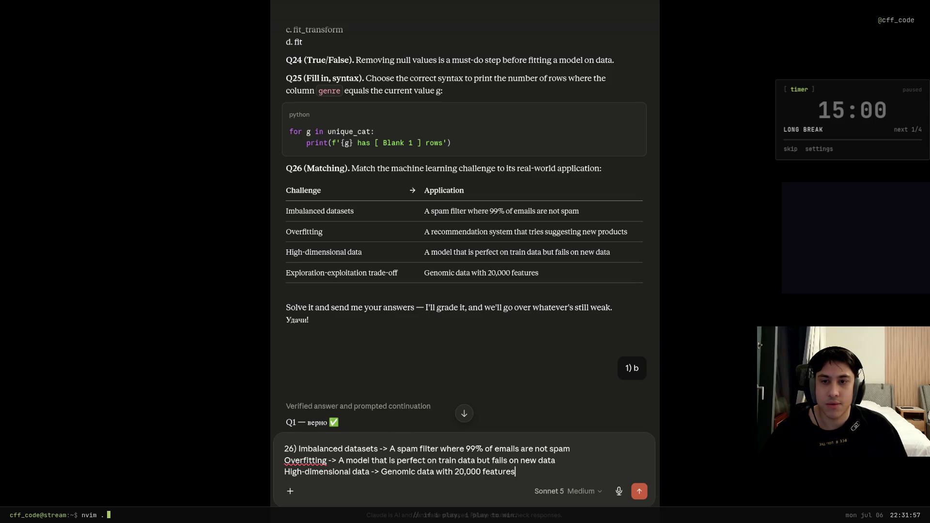
key(shift+Return)
Match Exploration-exploitation trade-off -> the recommendation system and send the Q26 answer.
drag(285, 273, 398, 274)
key(ctrl+v)
drag(424, 231, 630, 235)
click(441, 471)
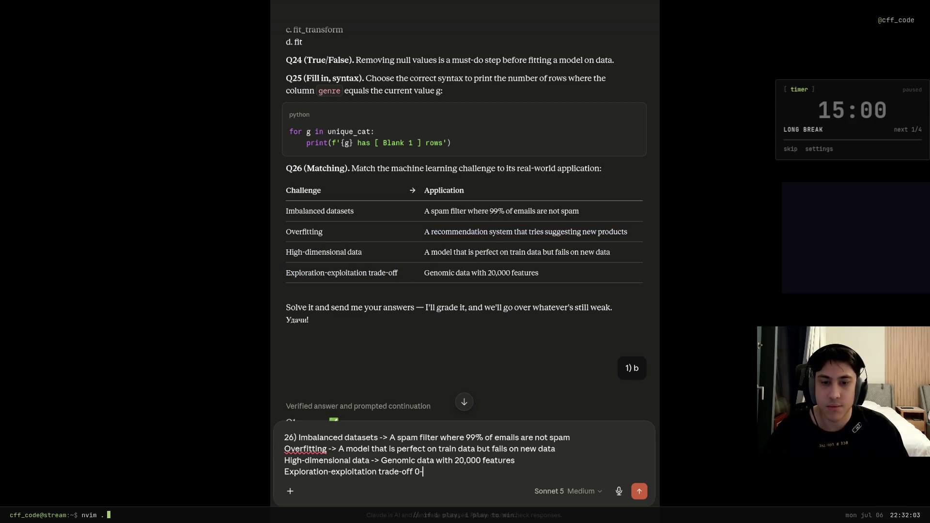
key(ctrl+v)
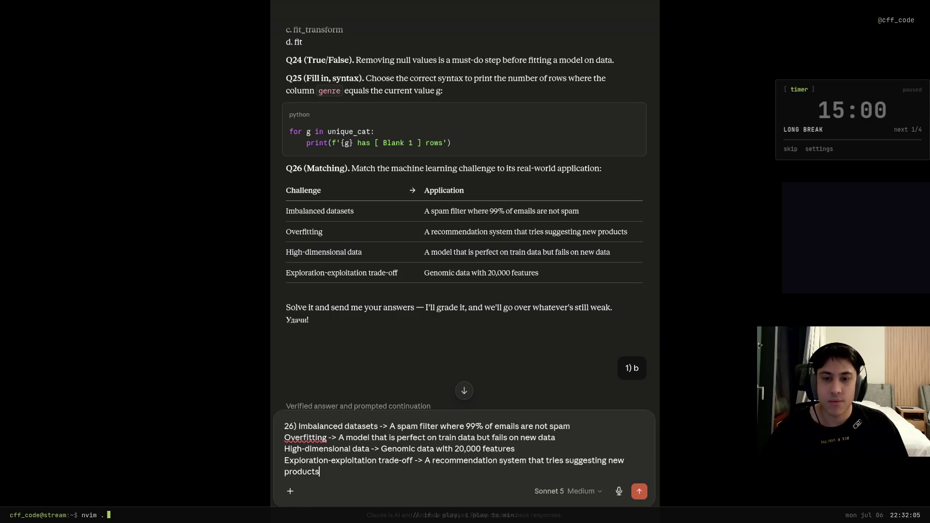
key(Return)
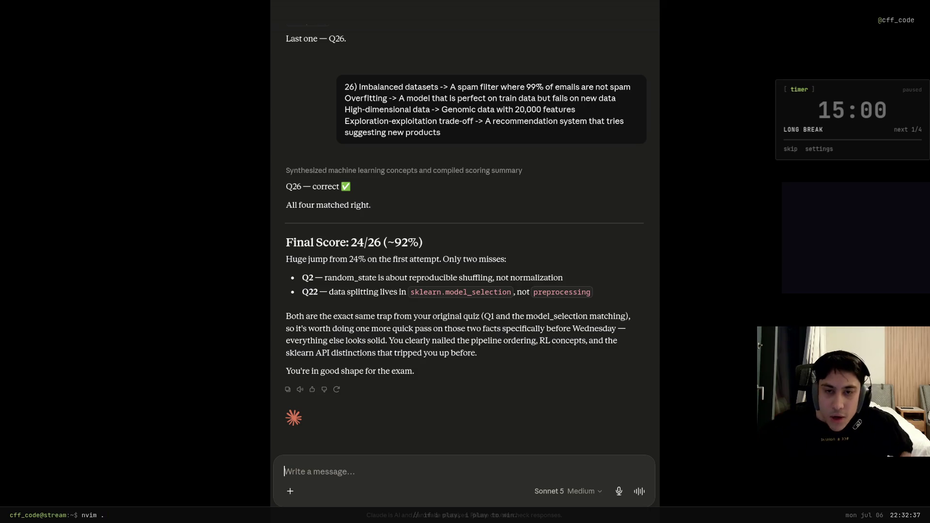
Begin a follow-up asking about exam readiness: 'настолько я готов кзам'.
text(наст)
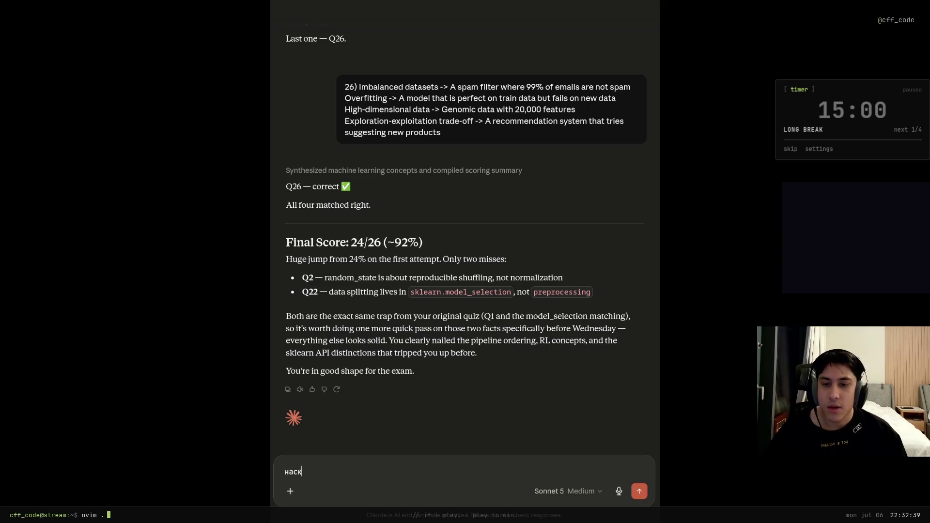
text(олько я готов)
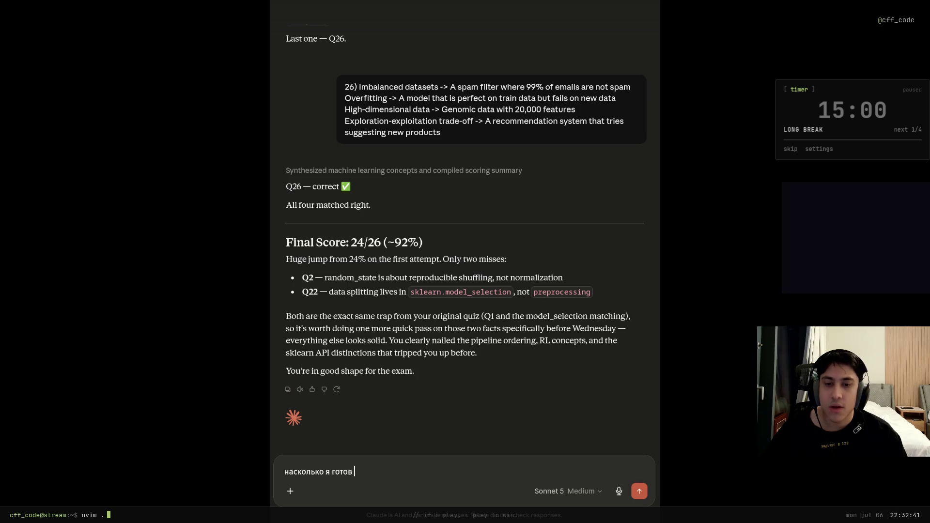